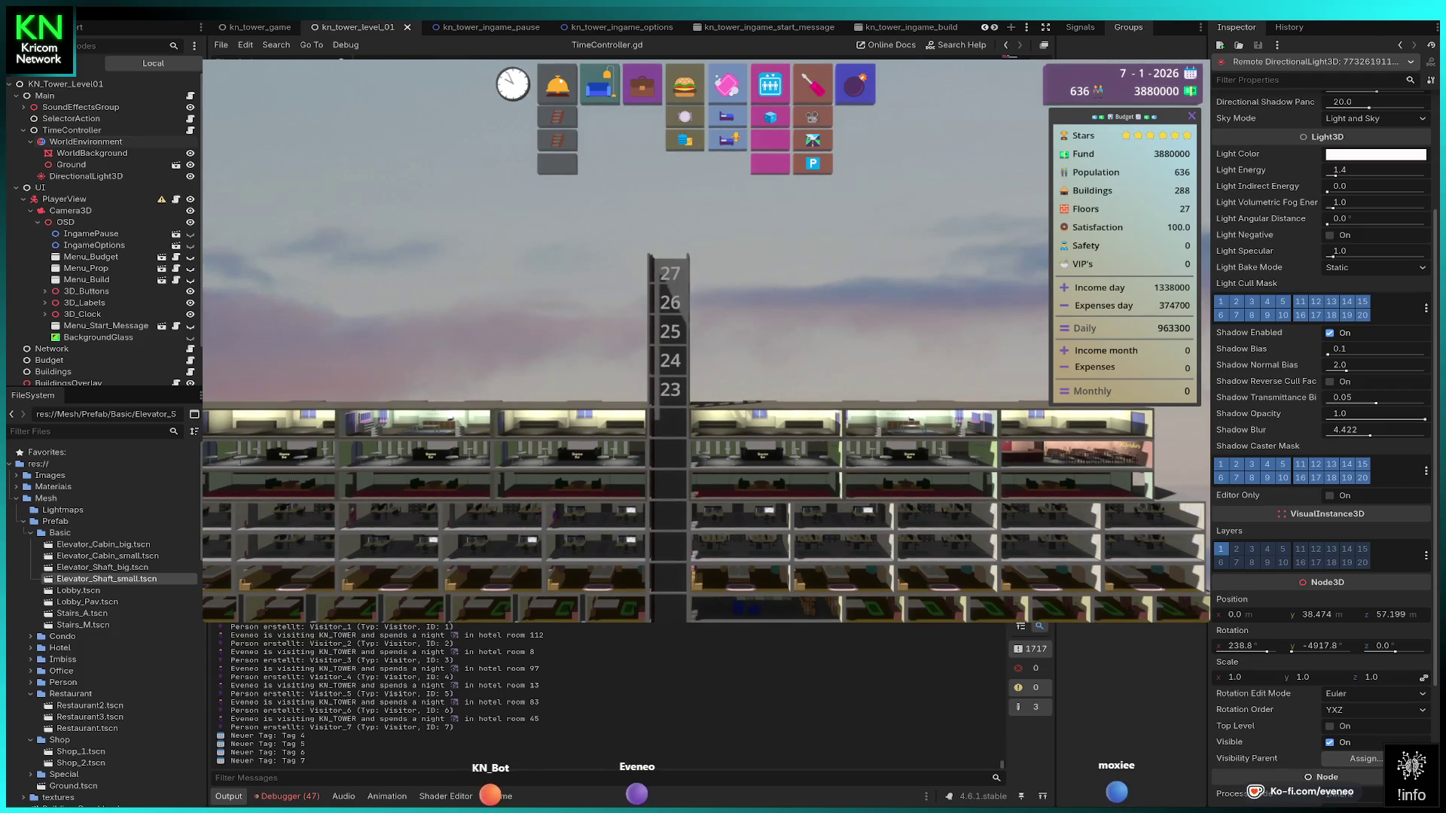
Select the Office room and place several offices across floors 23, 24 and 25.
click(642, 84)
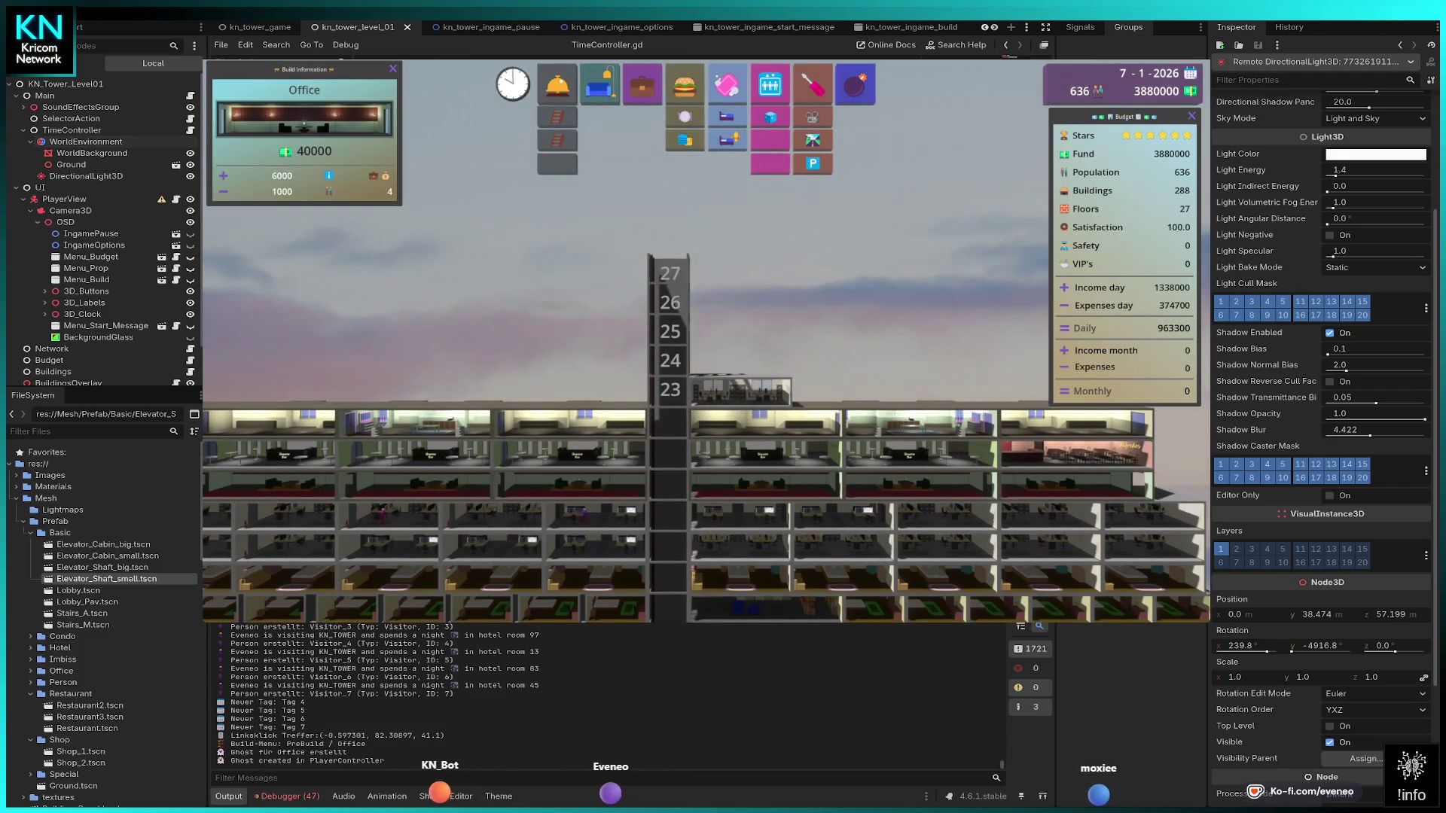
click(742, 390)
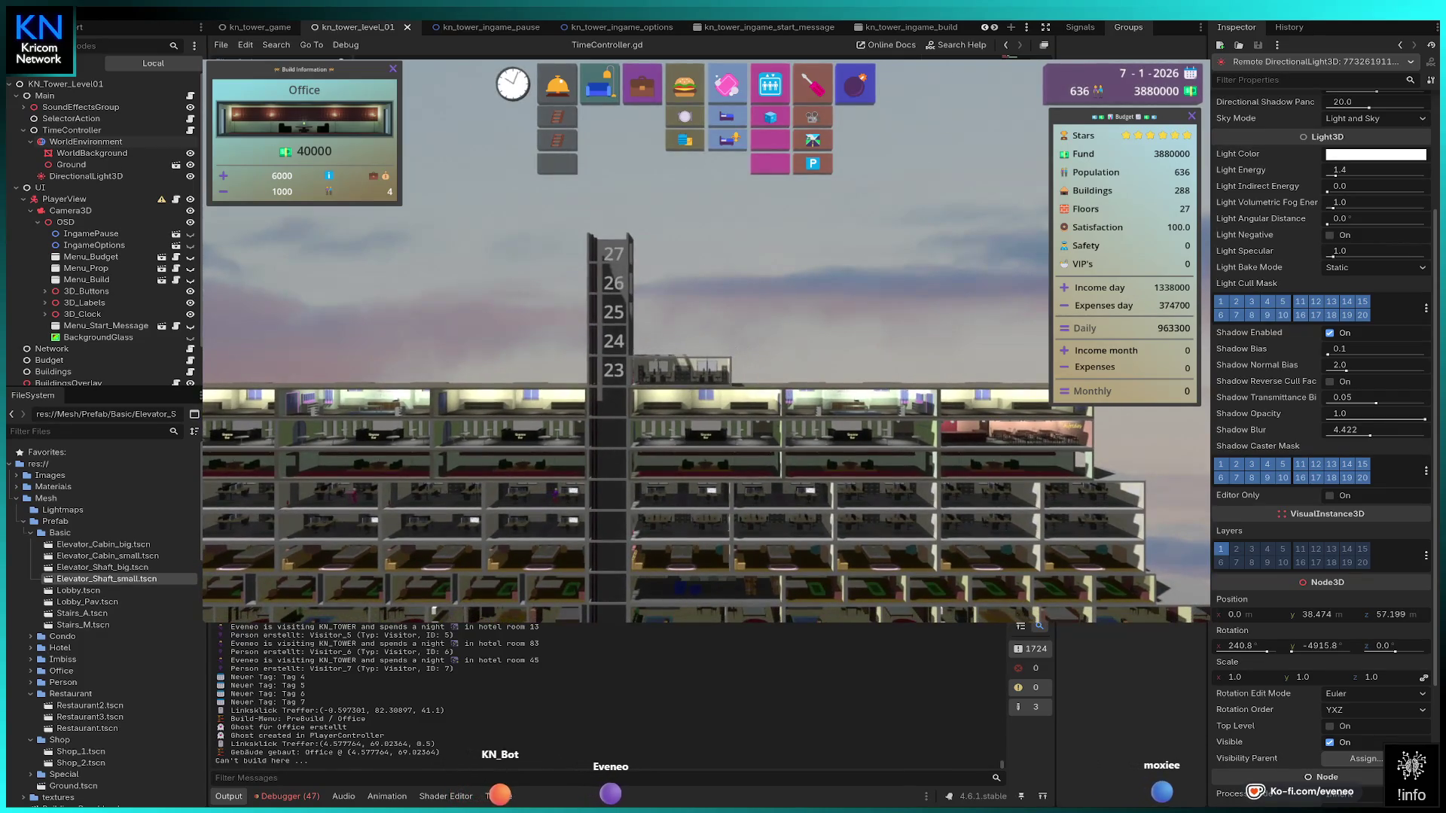
click(681, 369)
click(681, 341)
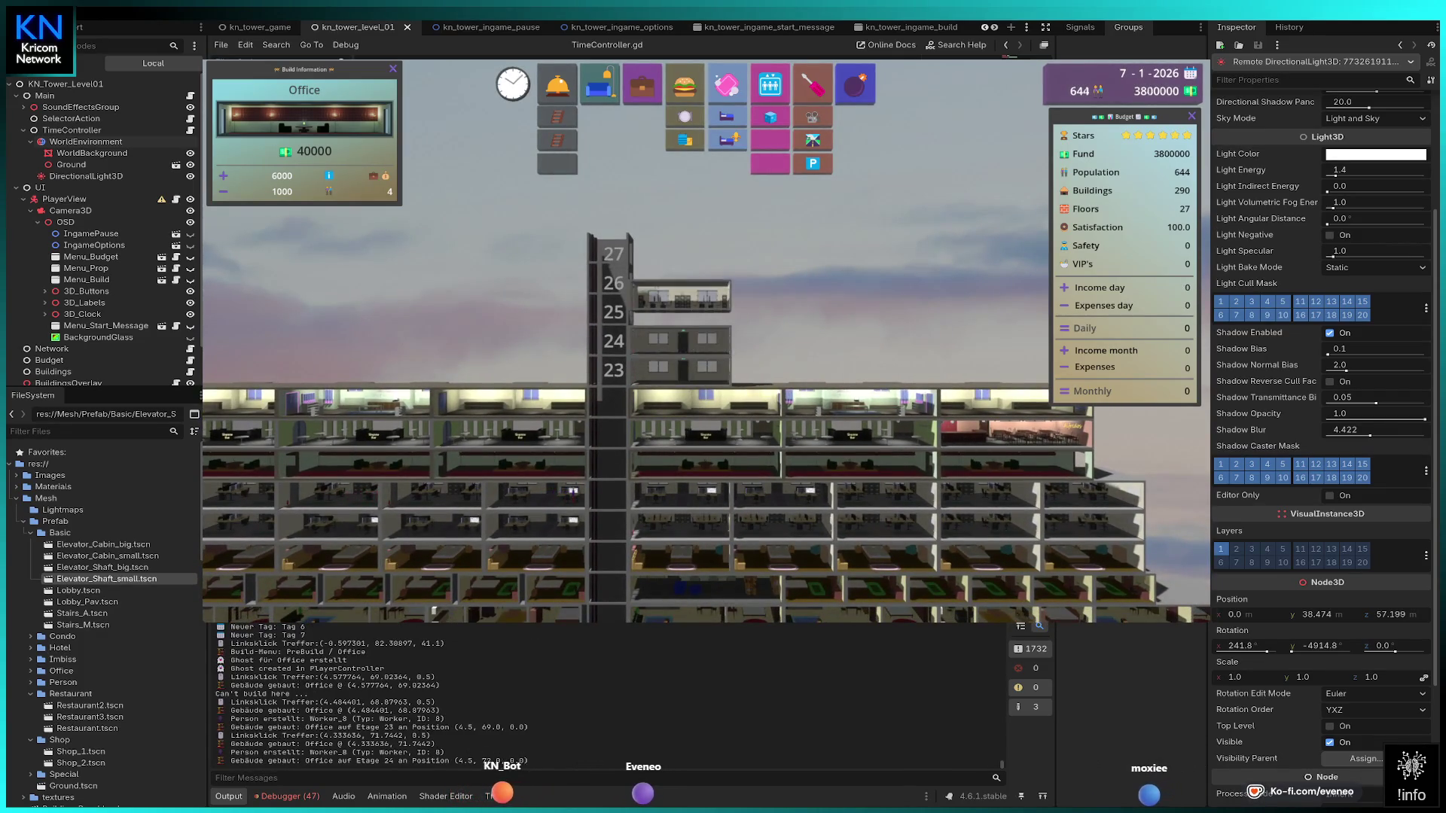
click(682, 312)
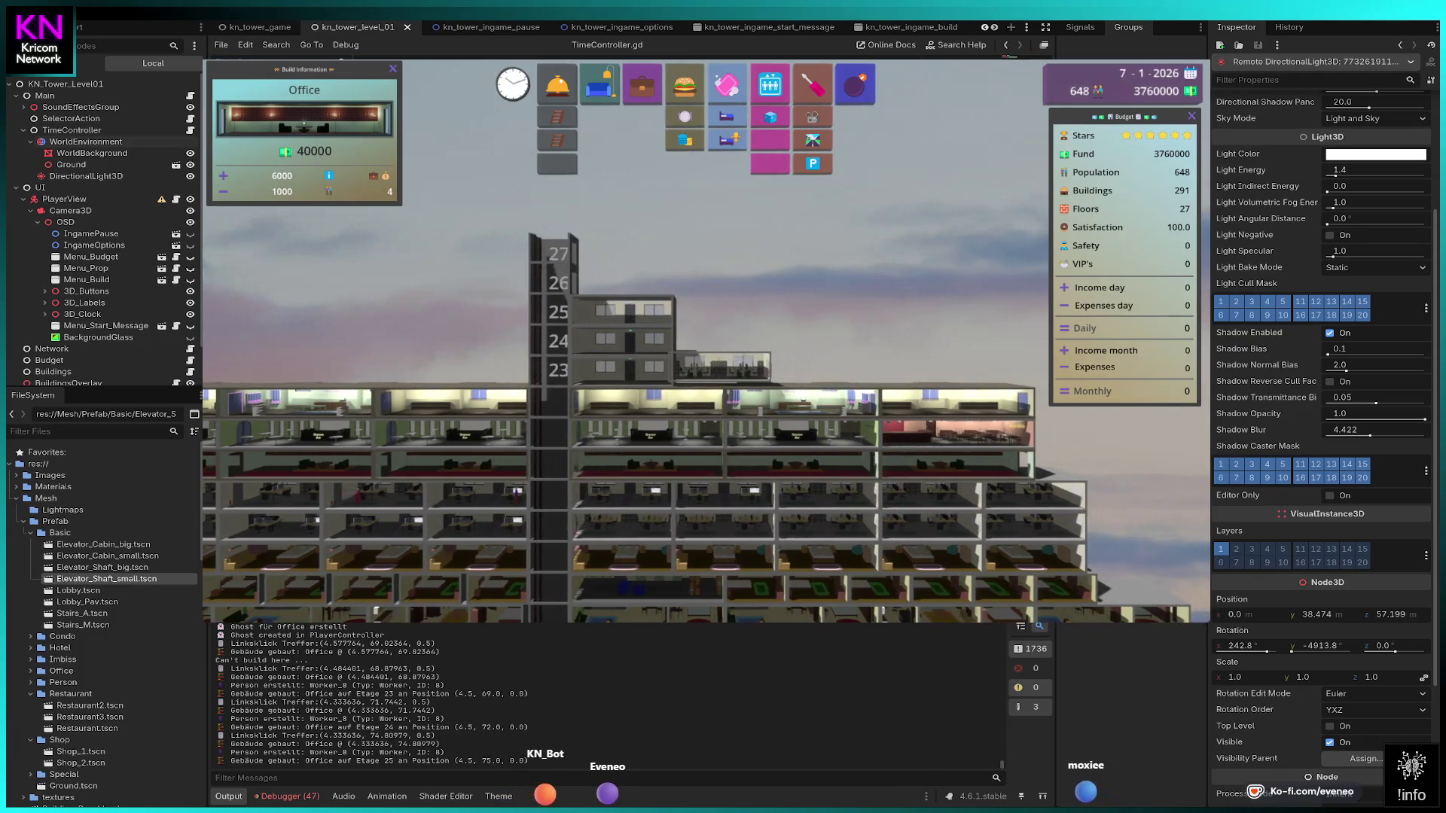
click(685, 372)
click(723, 340)
click(723, 312)
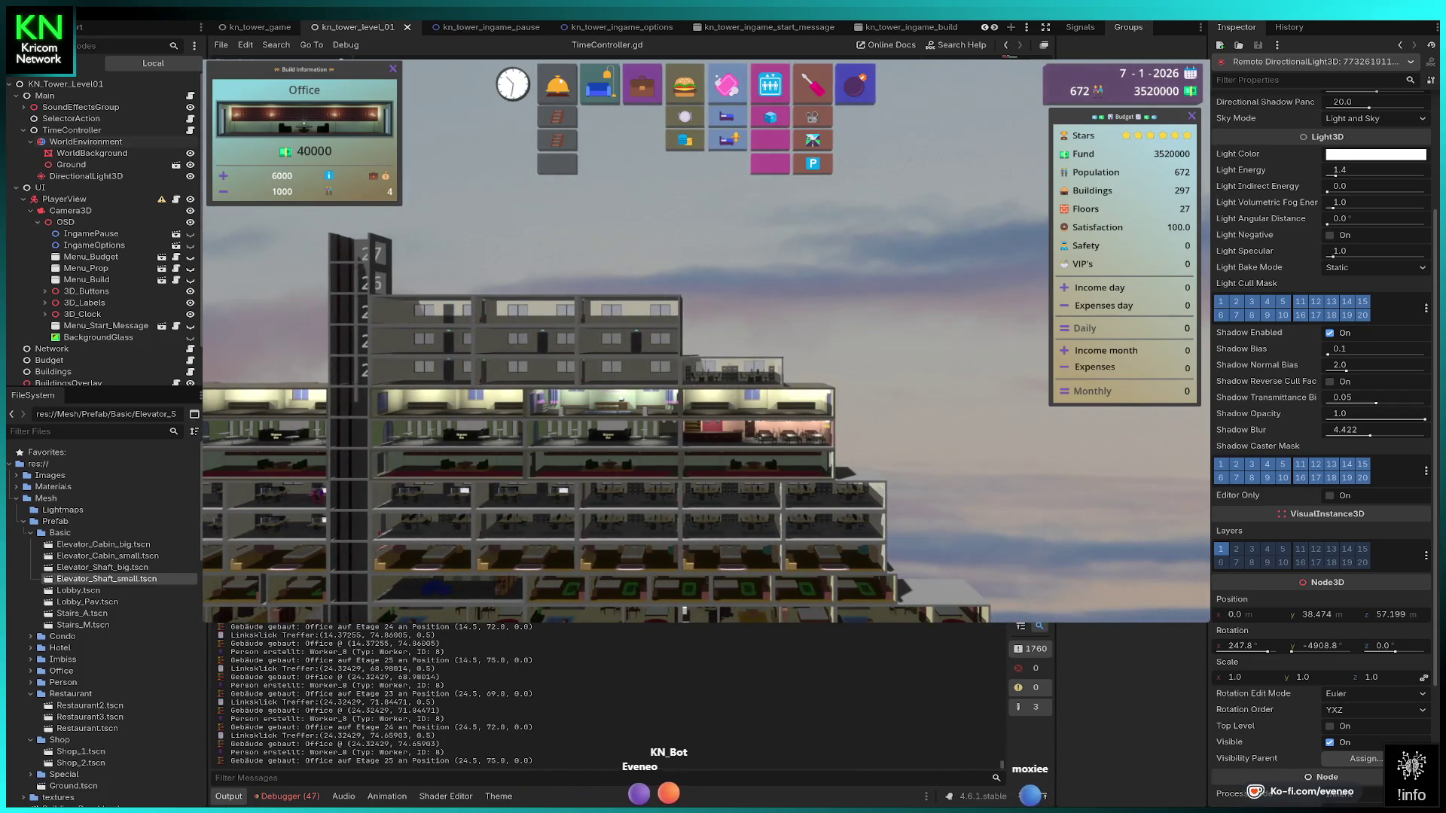
click(733, 339)
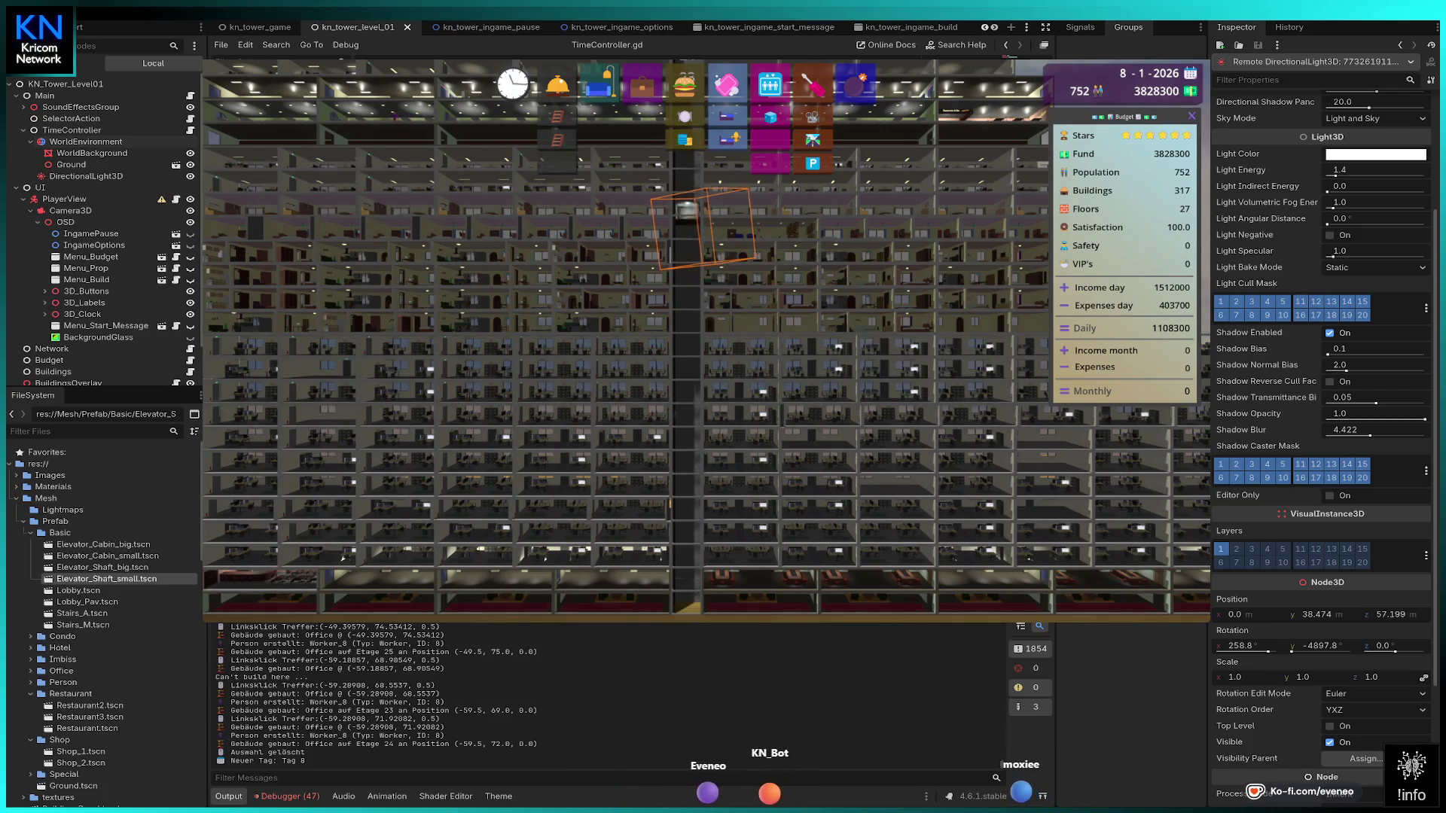
Open the Debugger in the editor's bottom panel to inspect the running tower game.
click(293, 795)
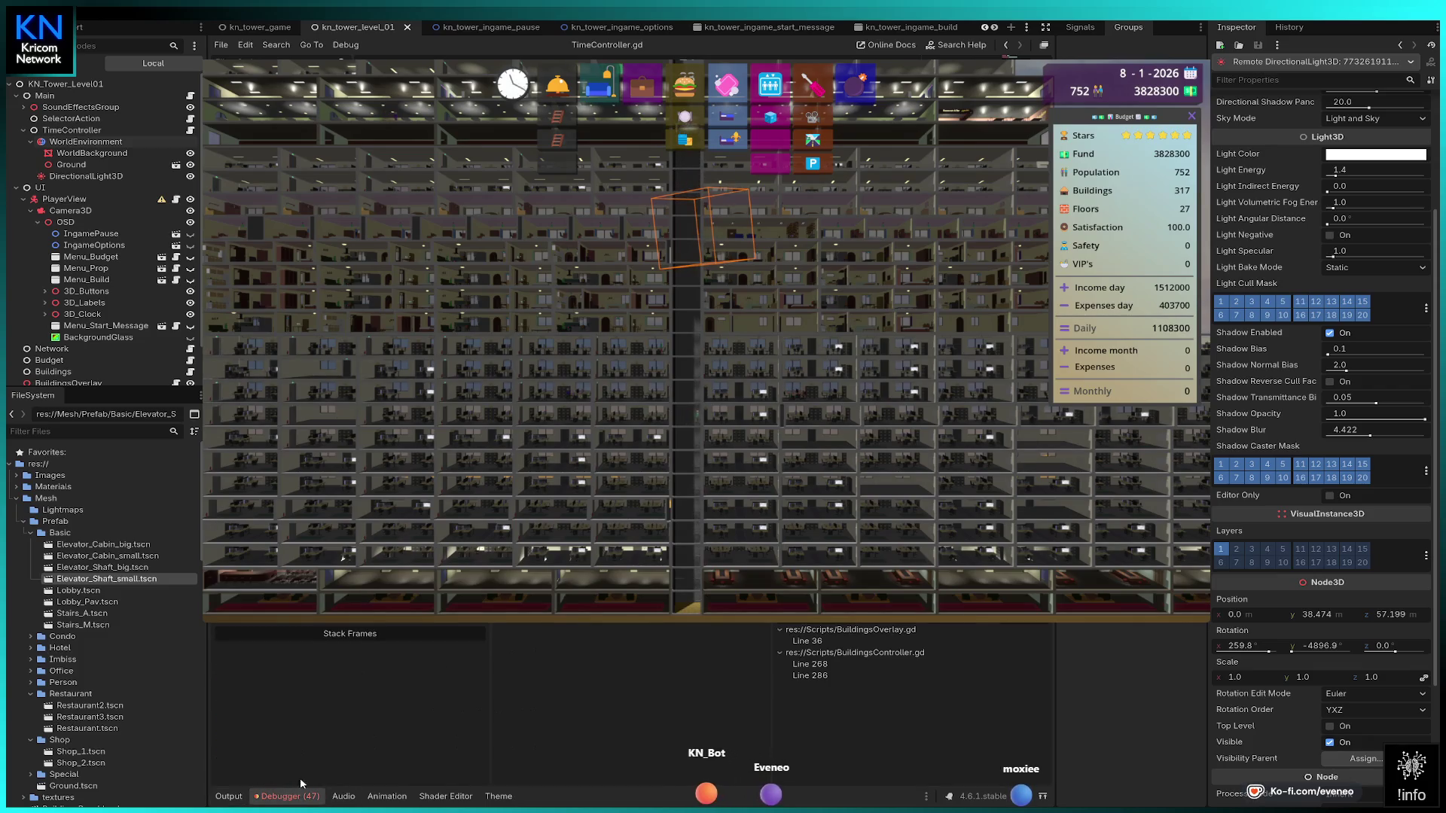
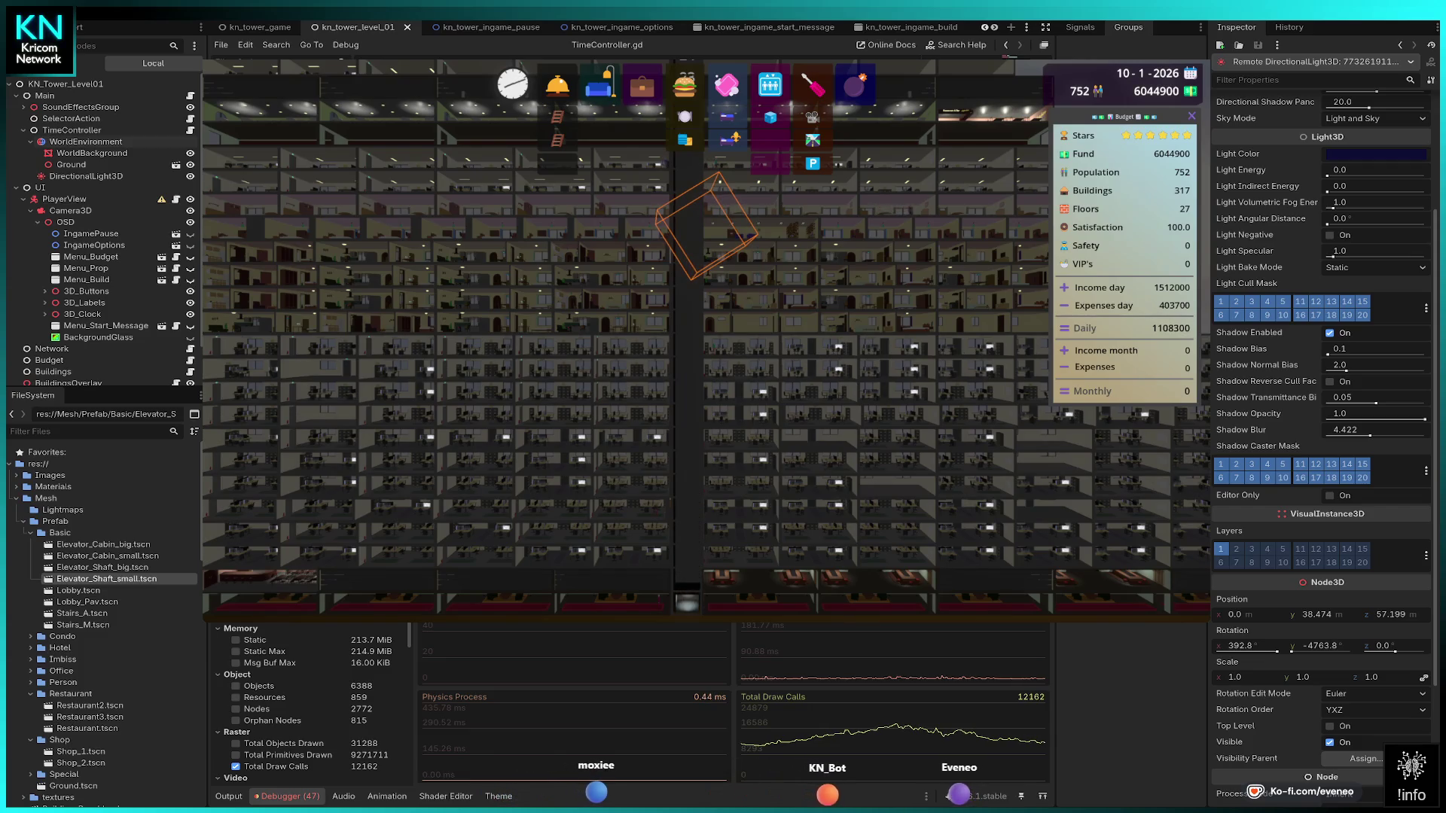
Open the WorldEnvironment's Glow settings and try bloom 0.11 with the Additive blend mode.
click(84, 143)
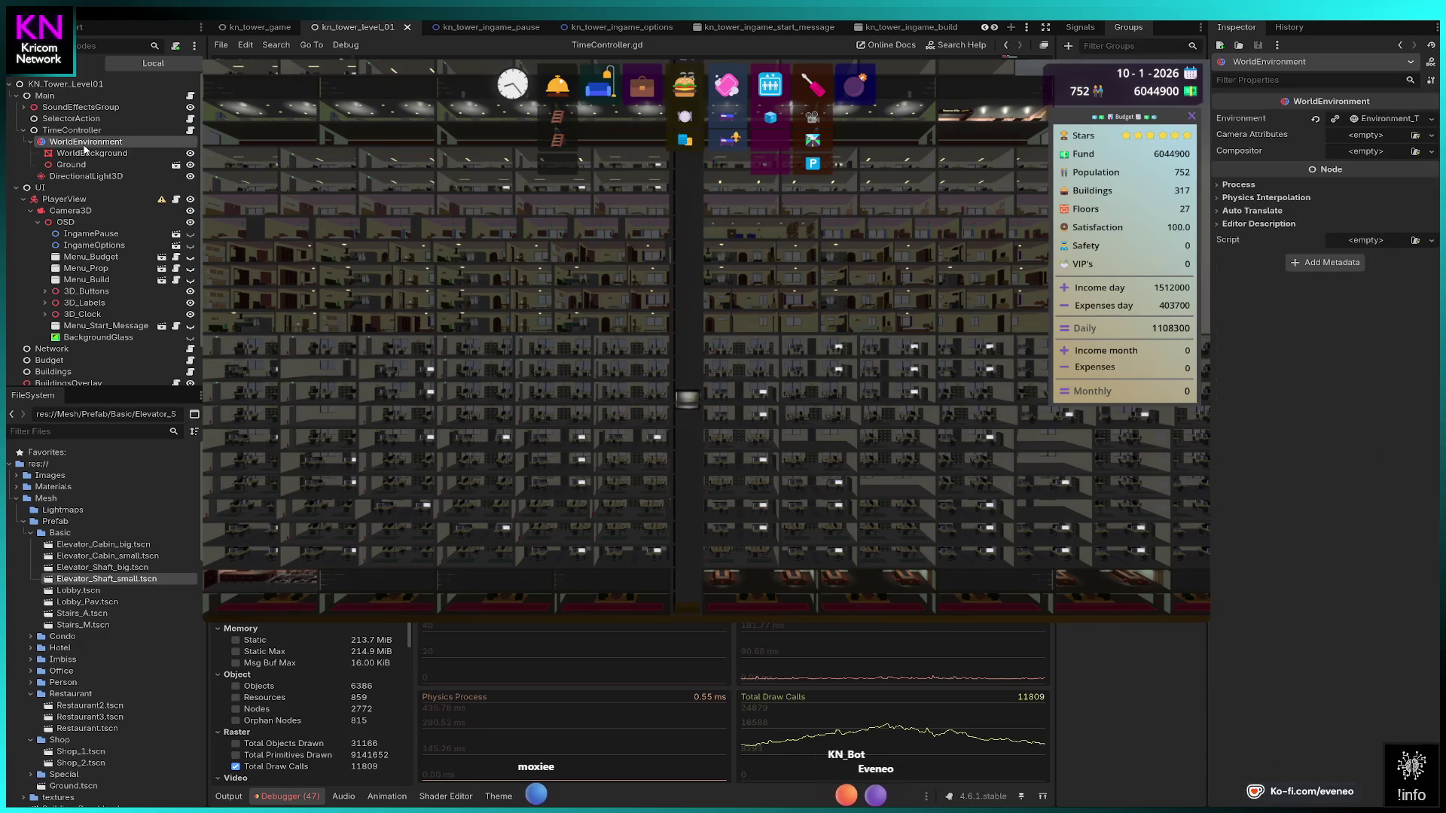
click(1388, 123)
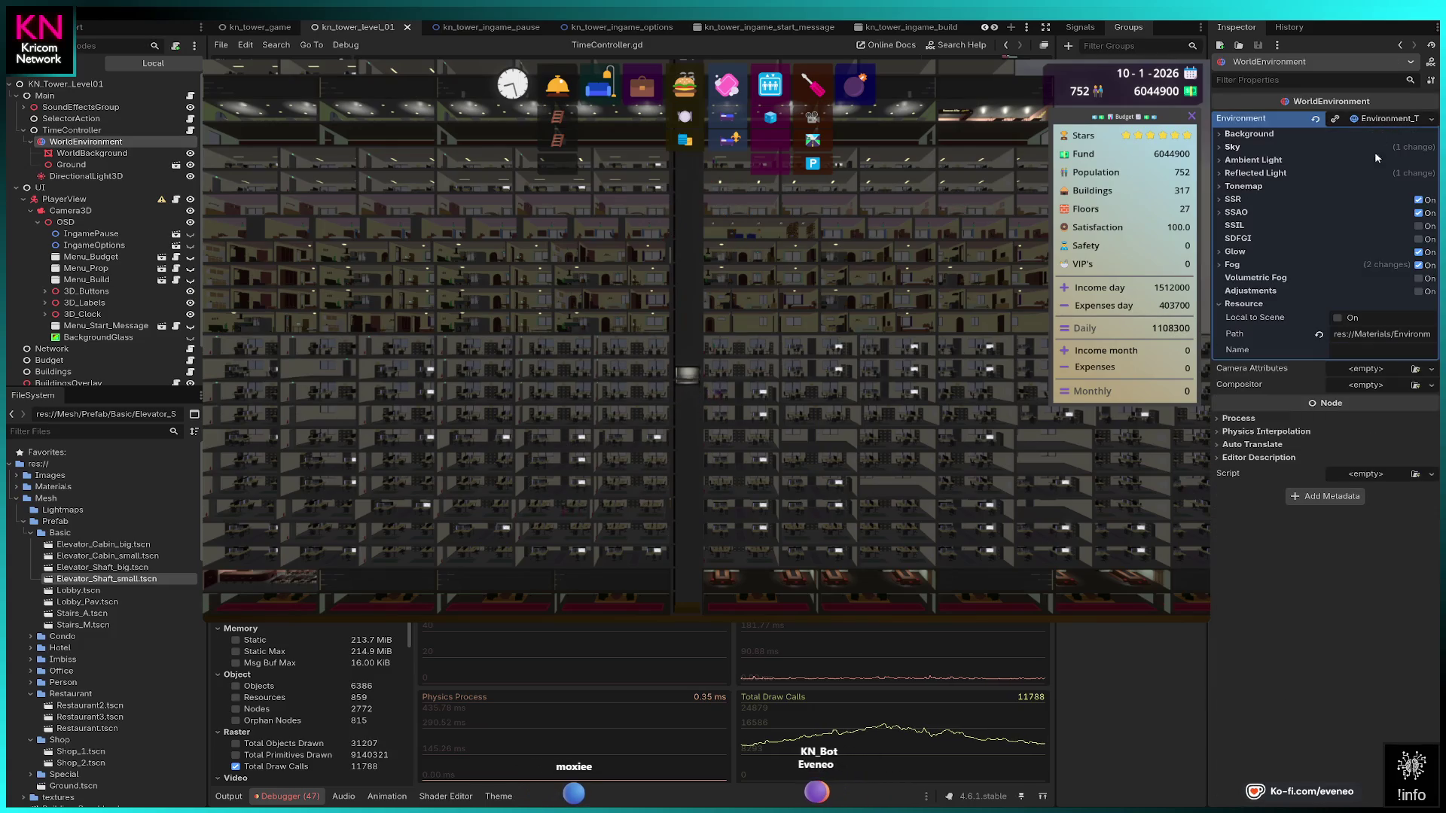
click(1233, 252)
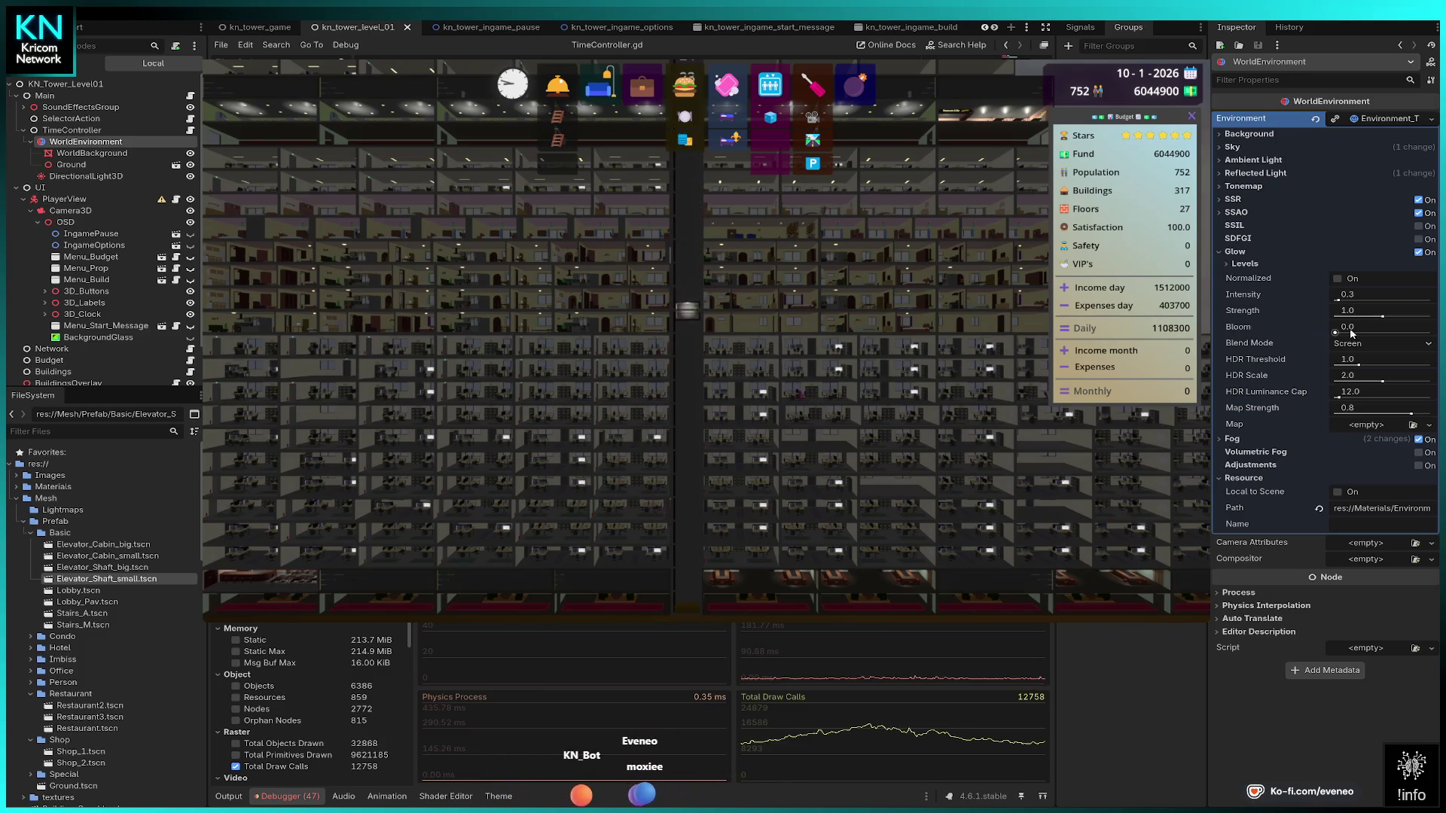
drag(1334, 334, 1341, 302)
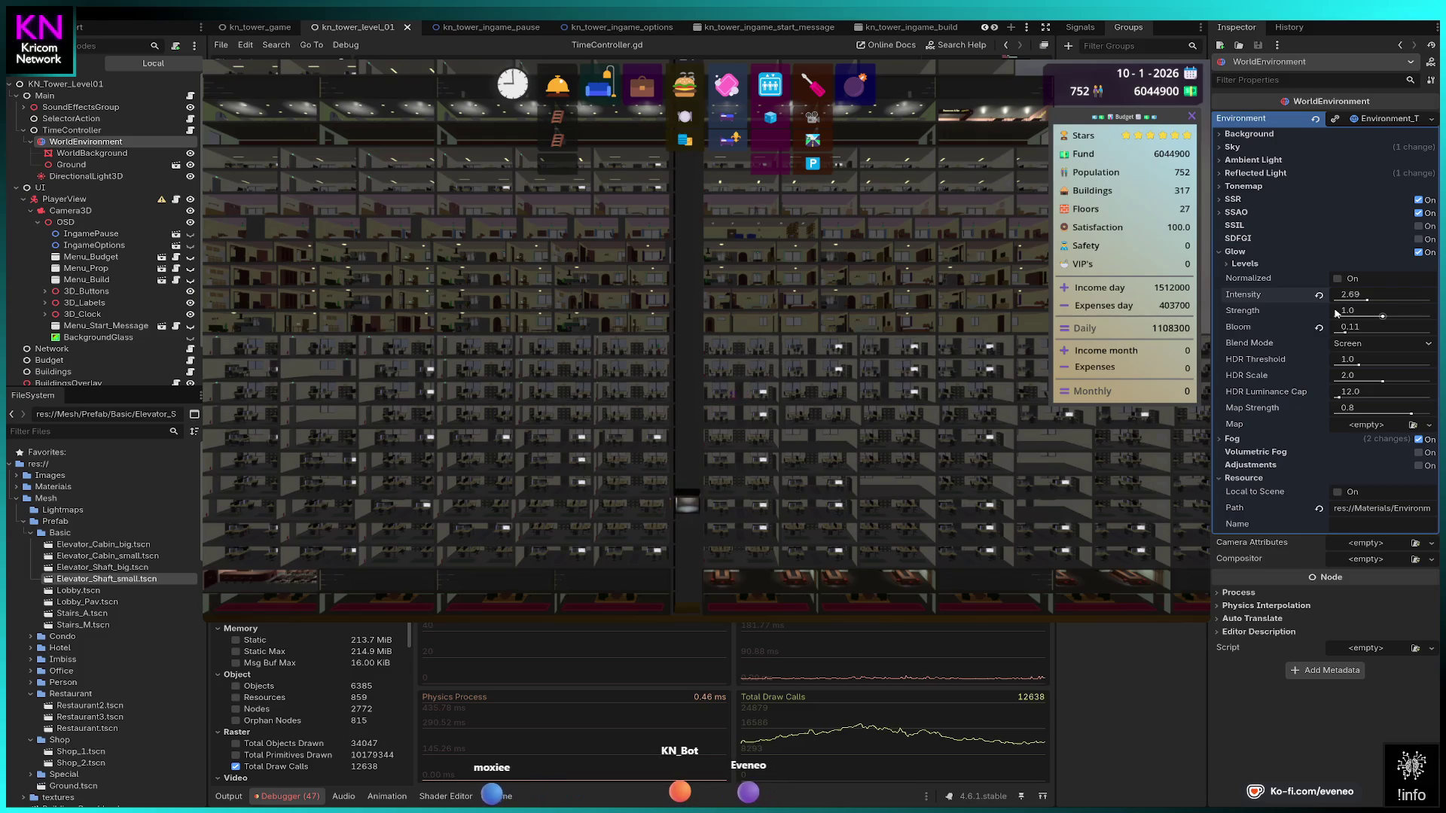
click(1397, 344)
click(1388, 364)
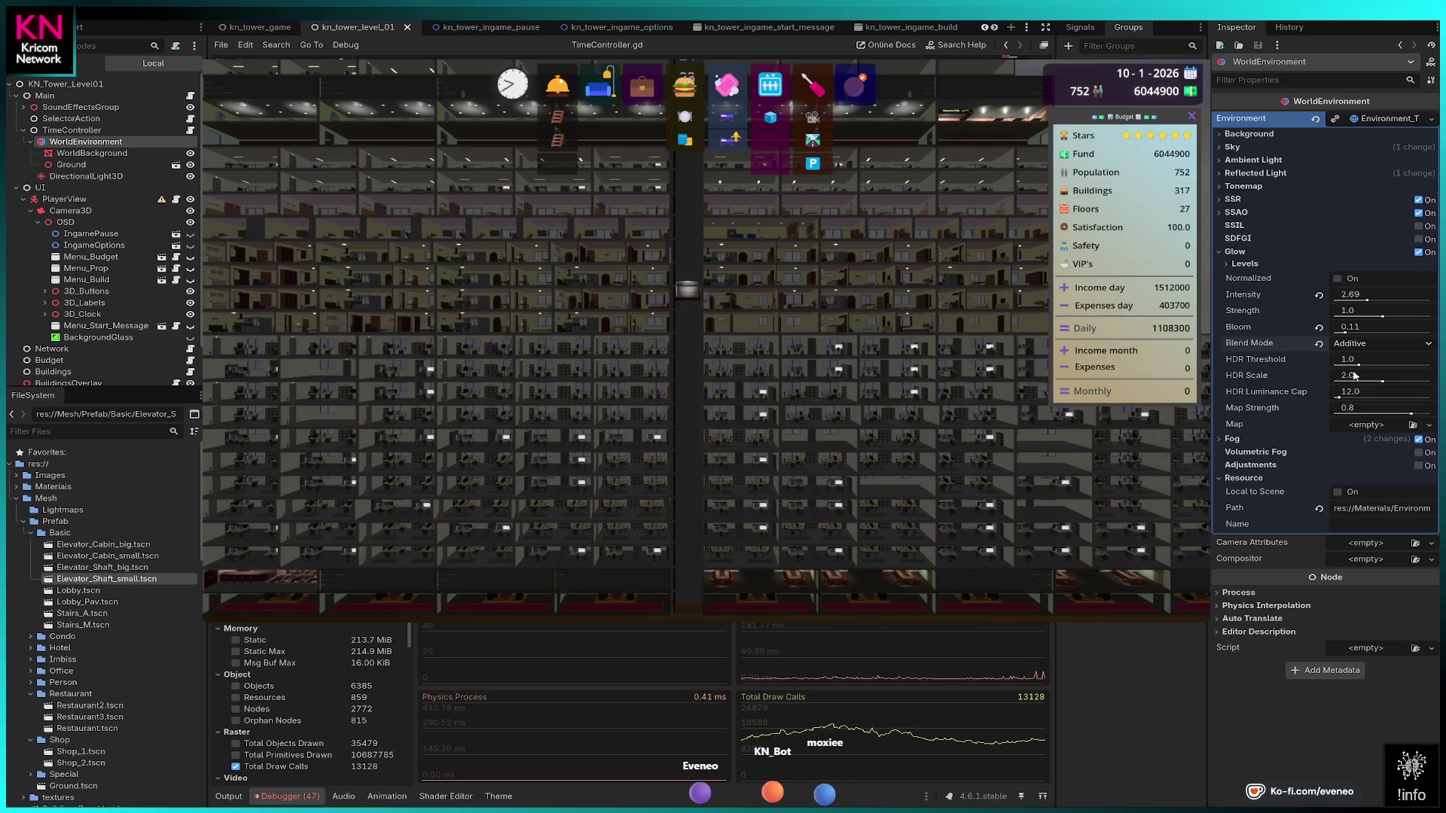
Restore glow intensity to 0.3, leave Normalized off, and switch fog off.
click(1320, 296)
click(1337, 280)
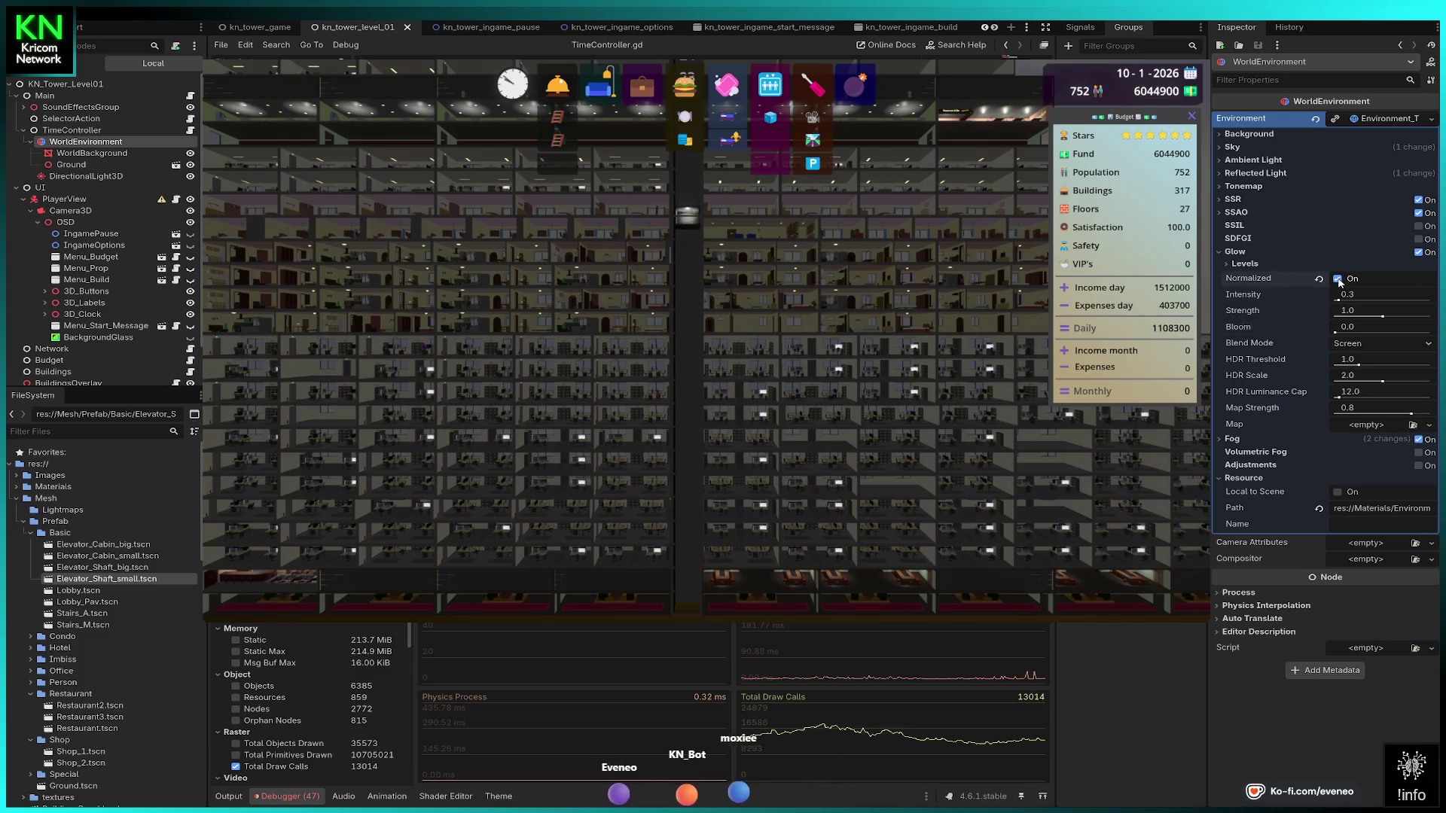
click(1338, 280)
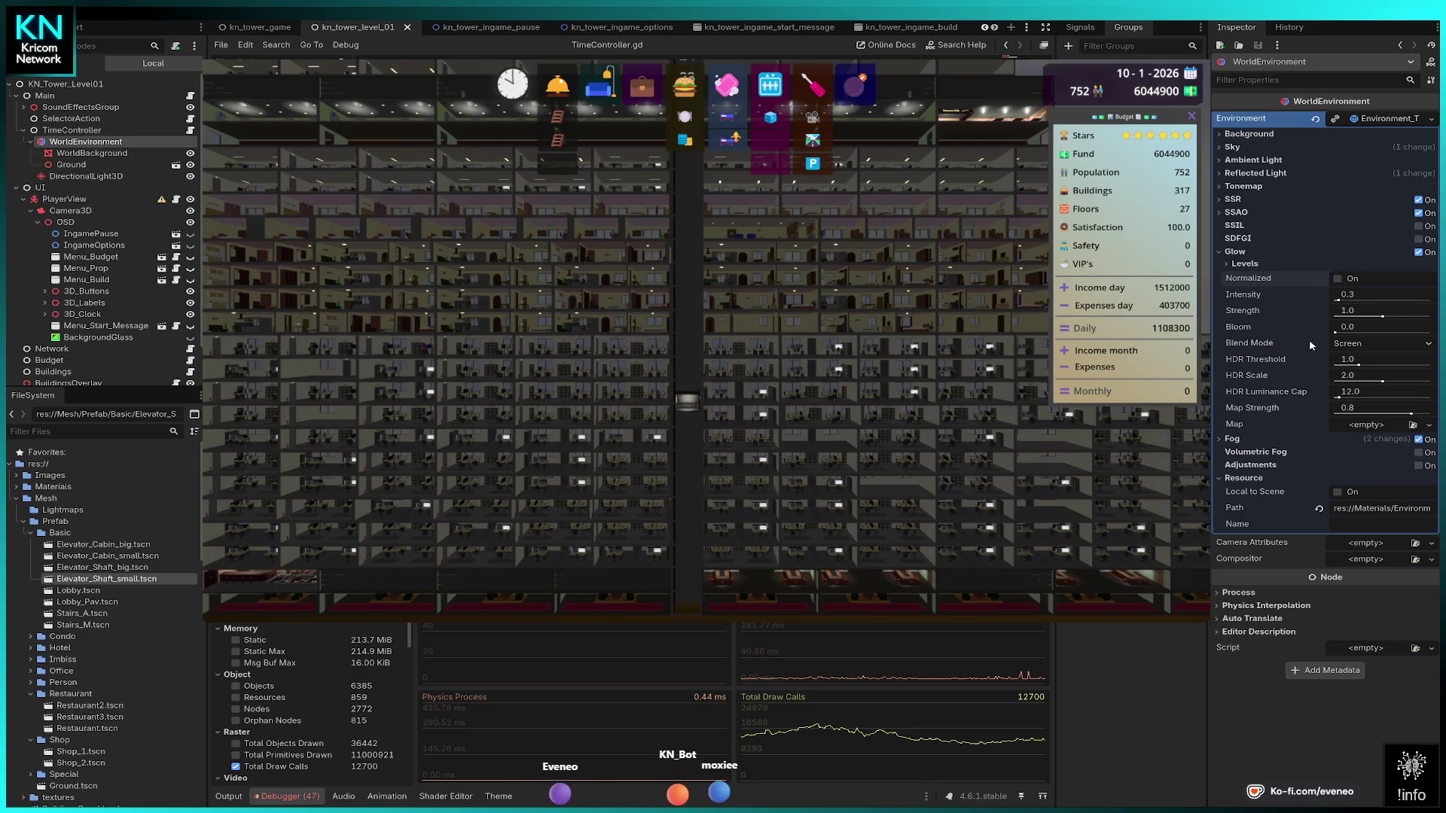
click(1419, 440)
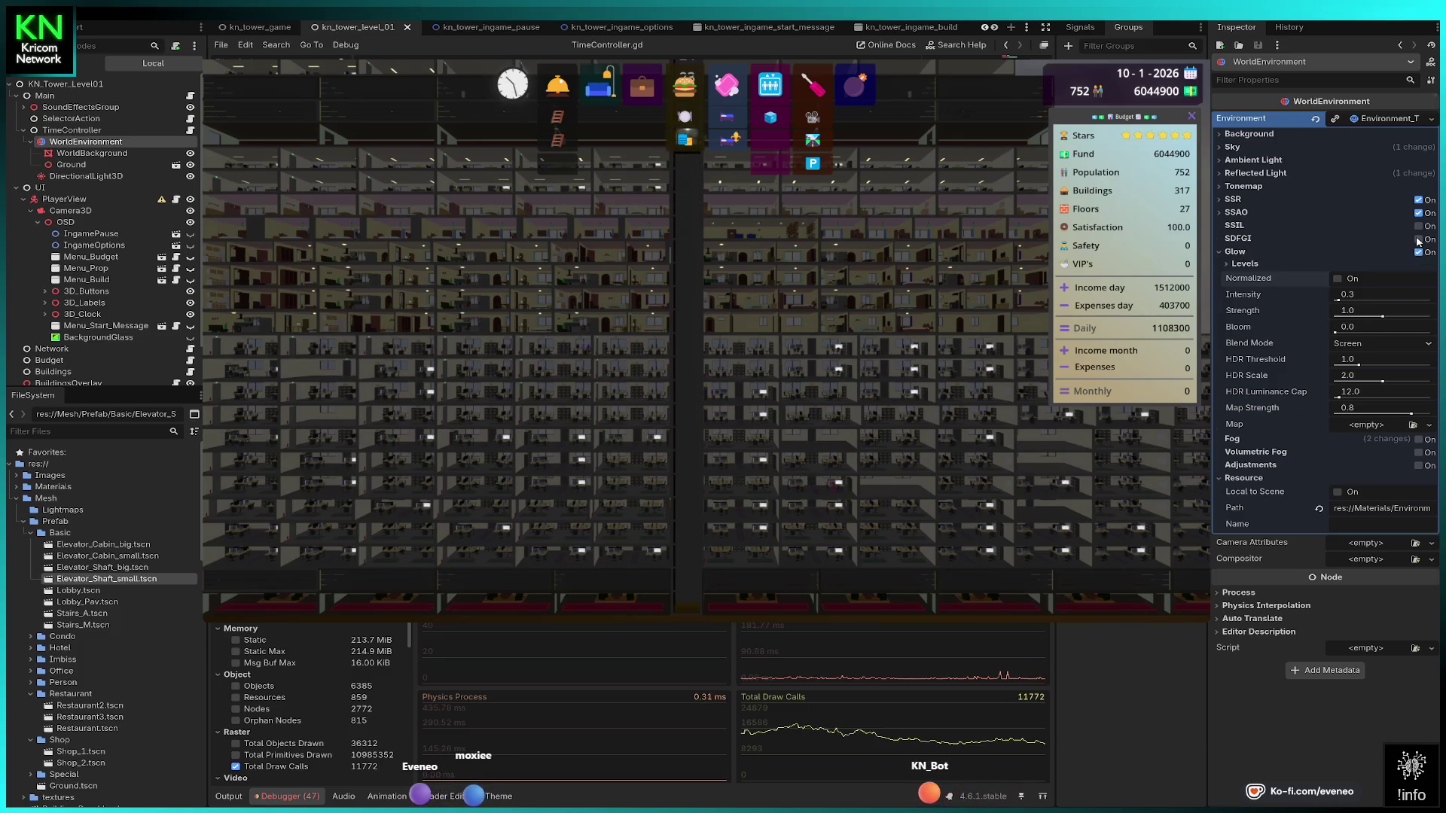
Test SDFGI with occlusion and high energy, then restore energy 1.0 and disable SDFGI.
click(1419, 240)
click(1334, 253)
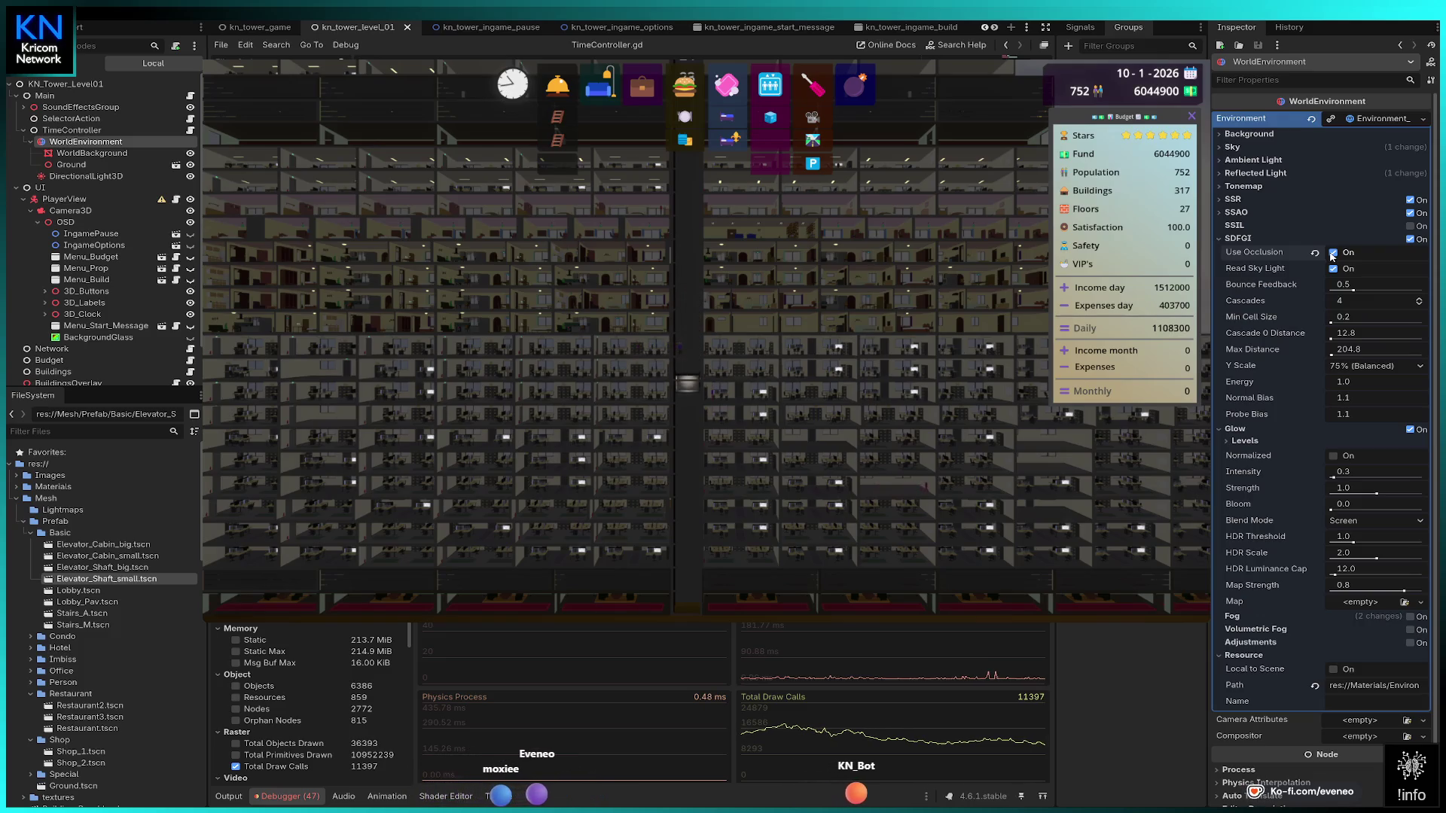
drag(1344, 382, 1408, 381)
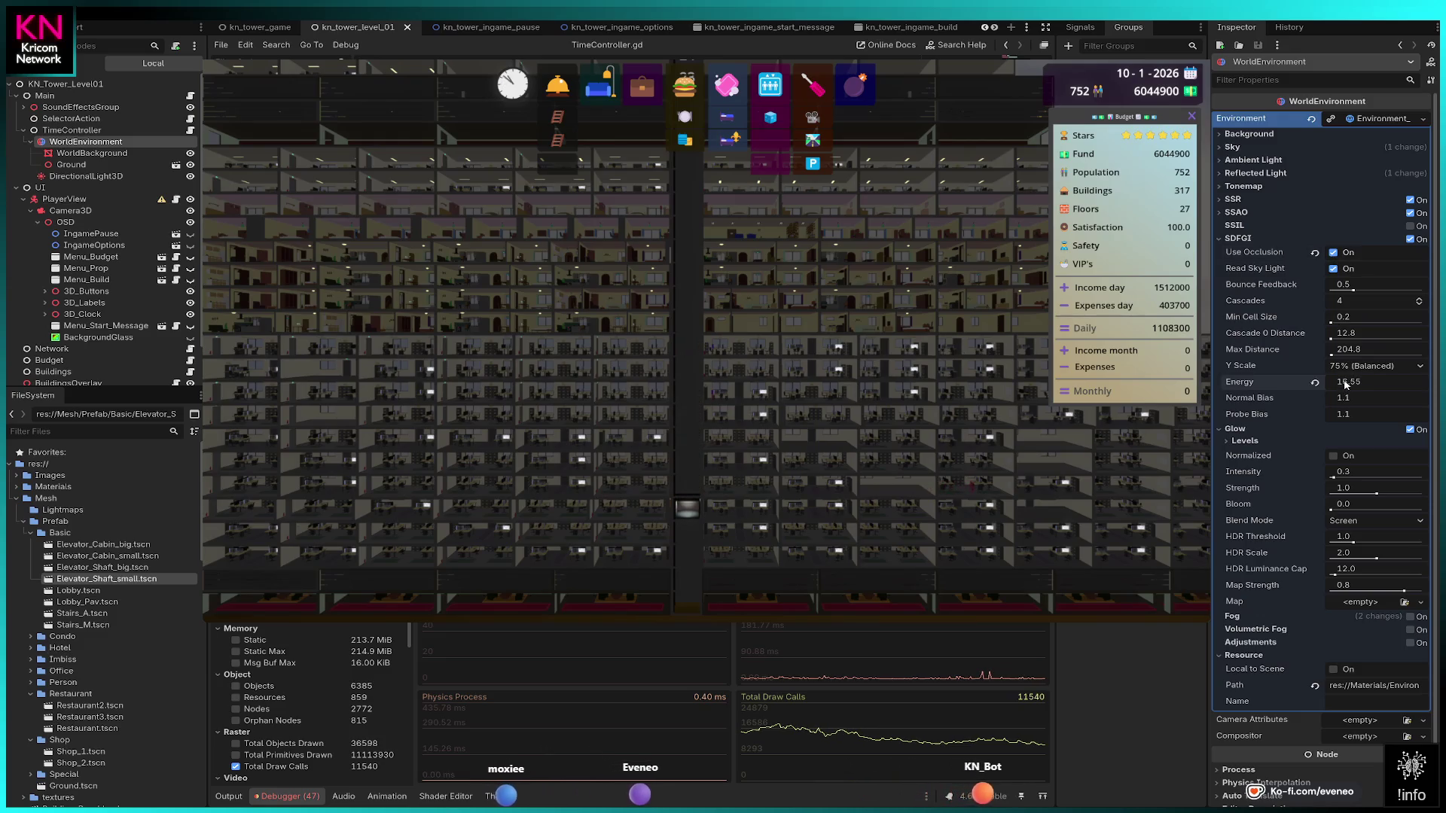
click(1315, 382)
click(1334, 252)
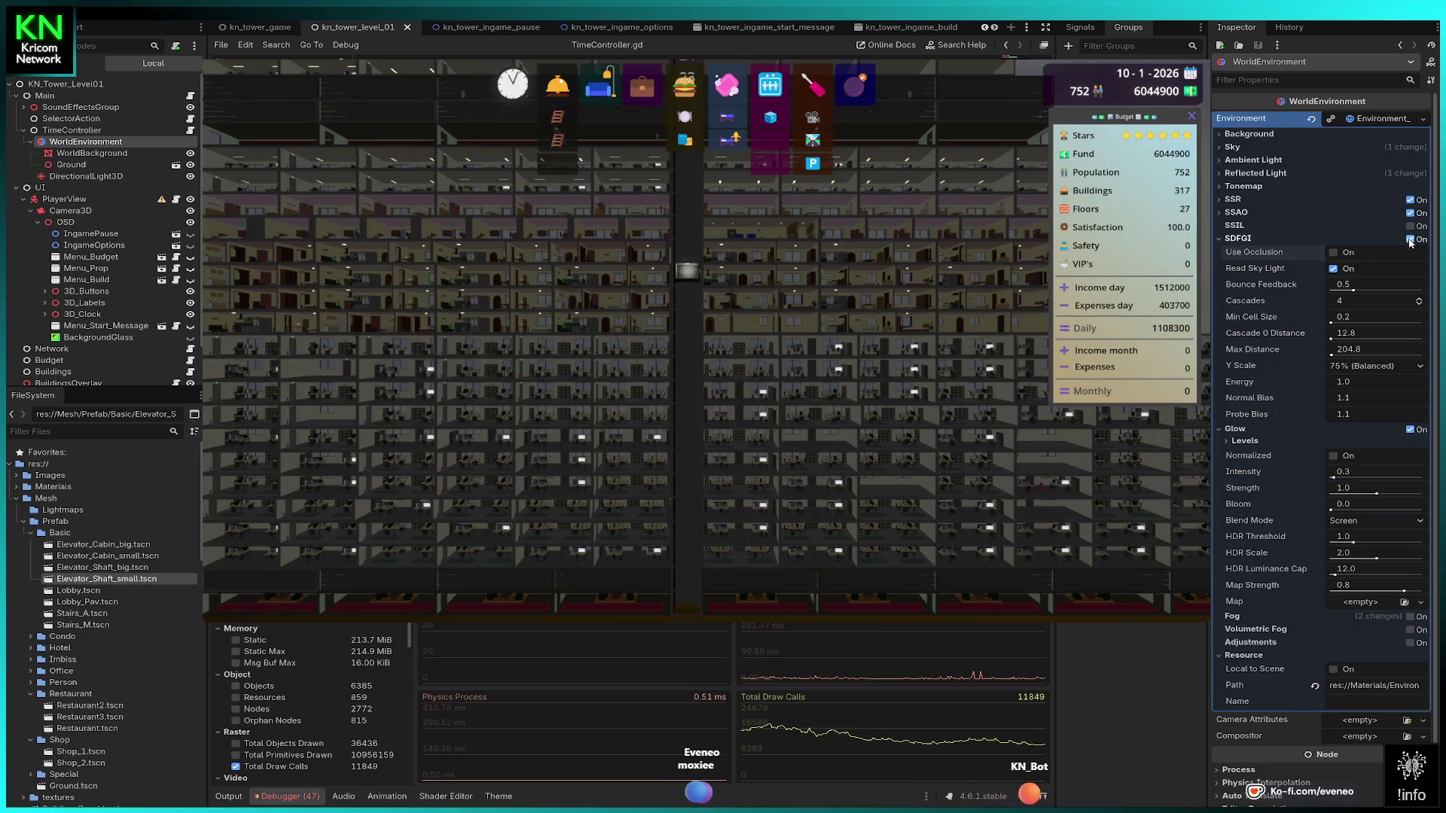
click(1410, 240)
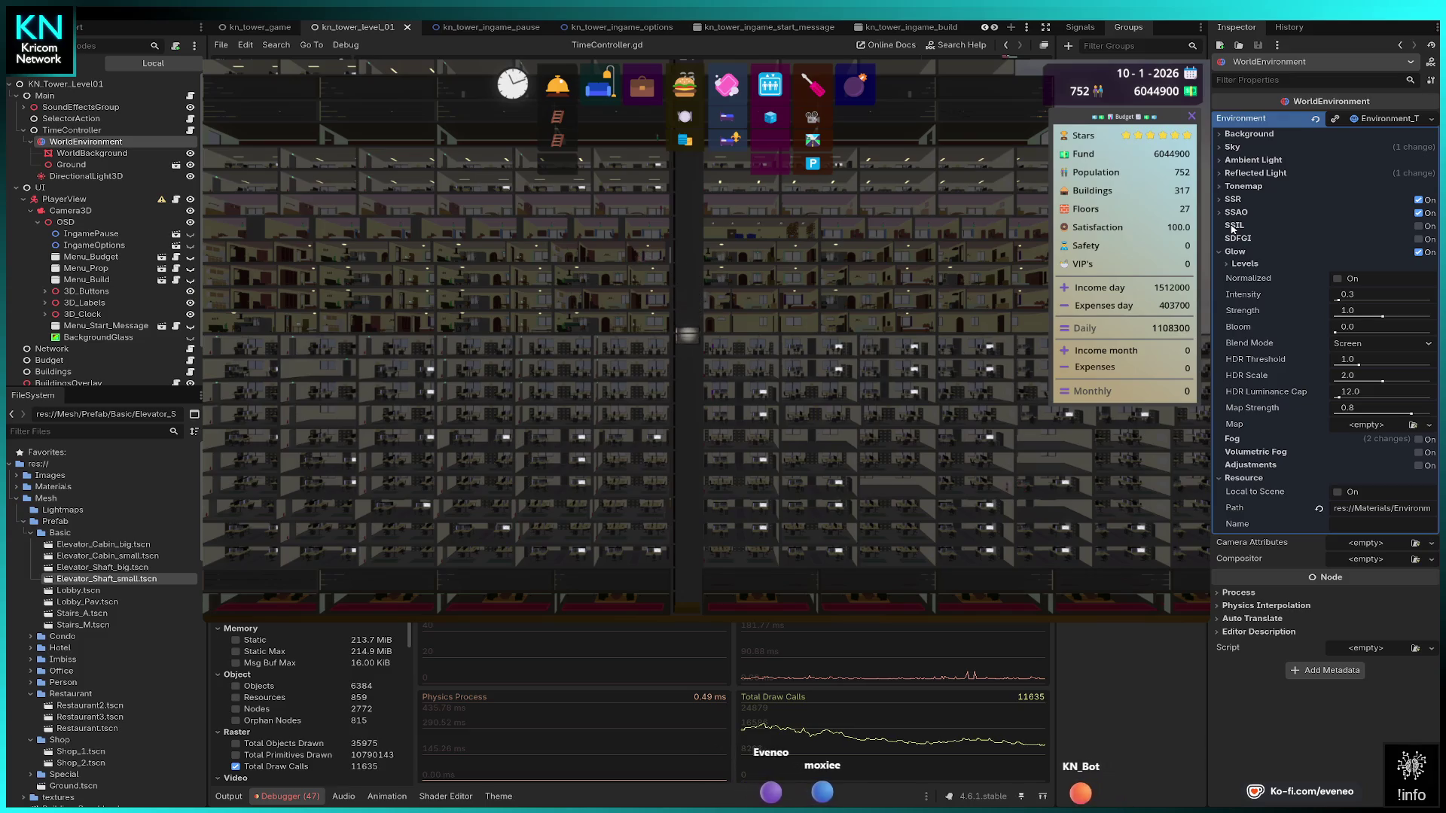
Preview SSIL at intensity 16.0, then reset it to 1.0 and disable SSIL.
click(1418, 226)
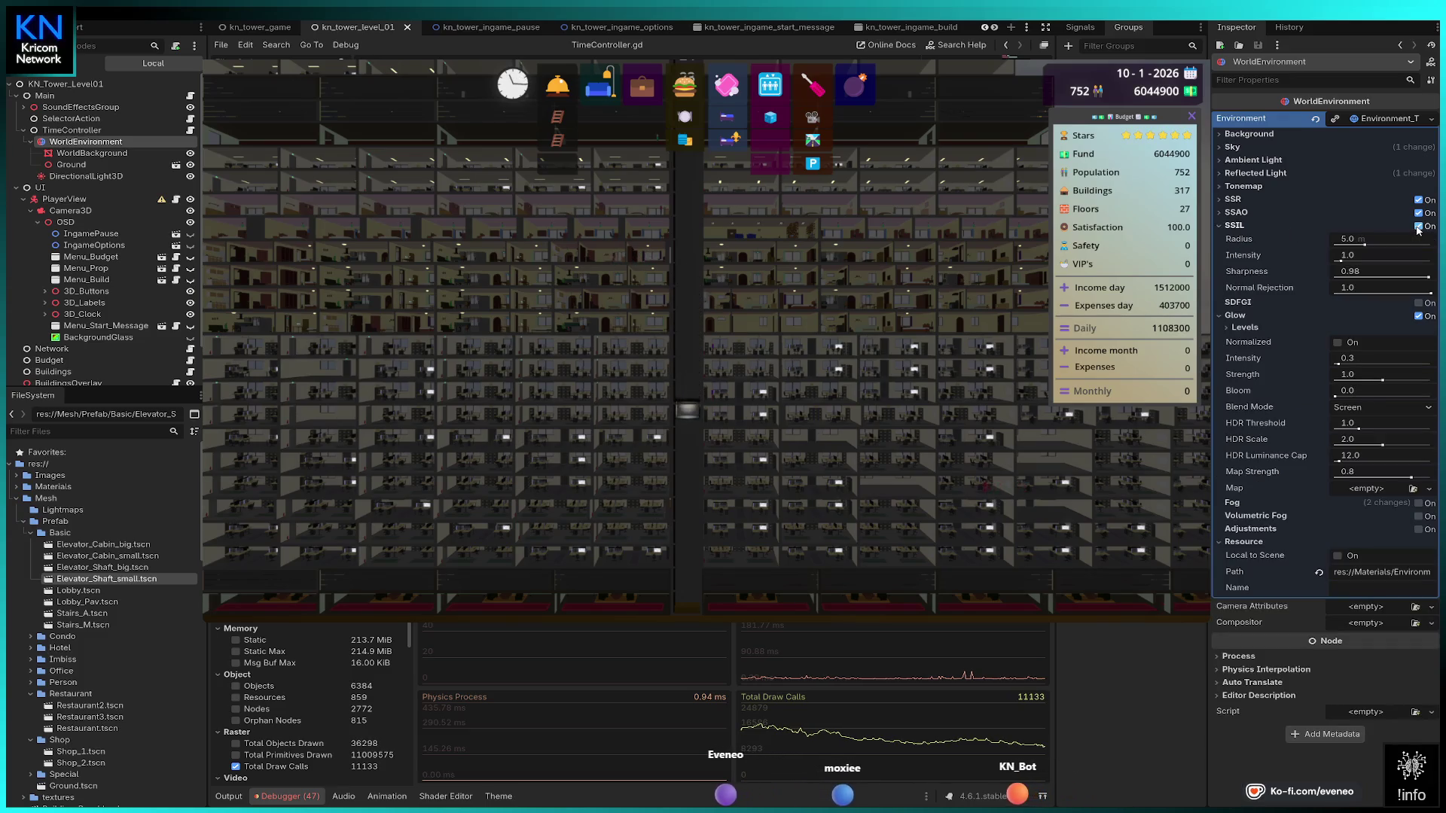
drag(1356, 256, 1430, 255)
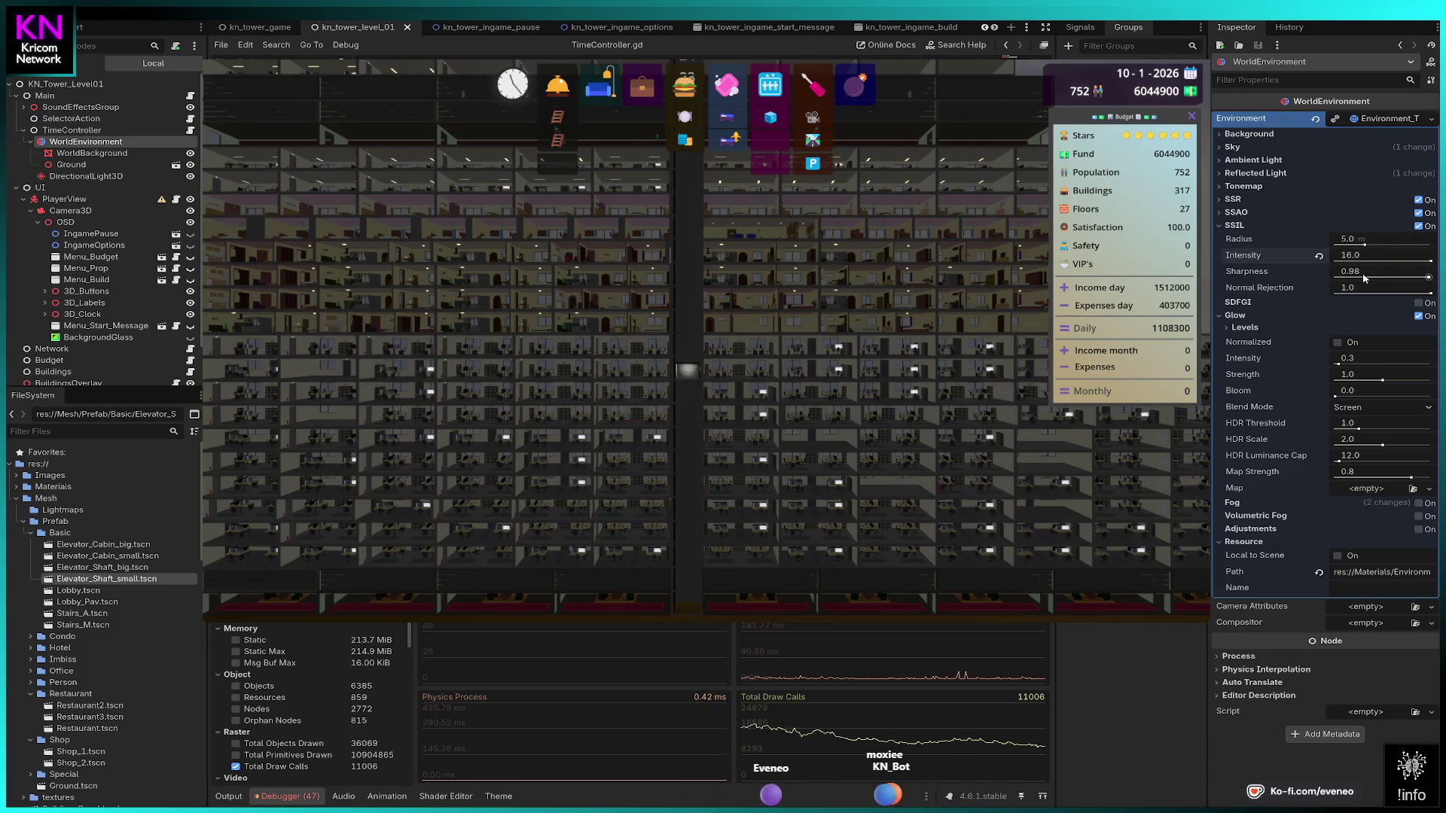
click(1320, 258)
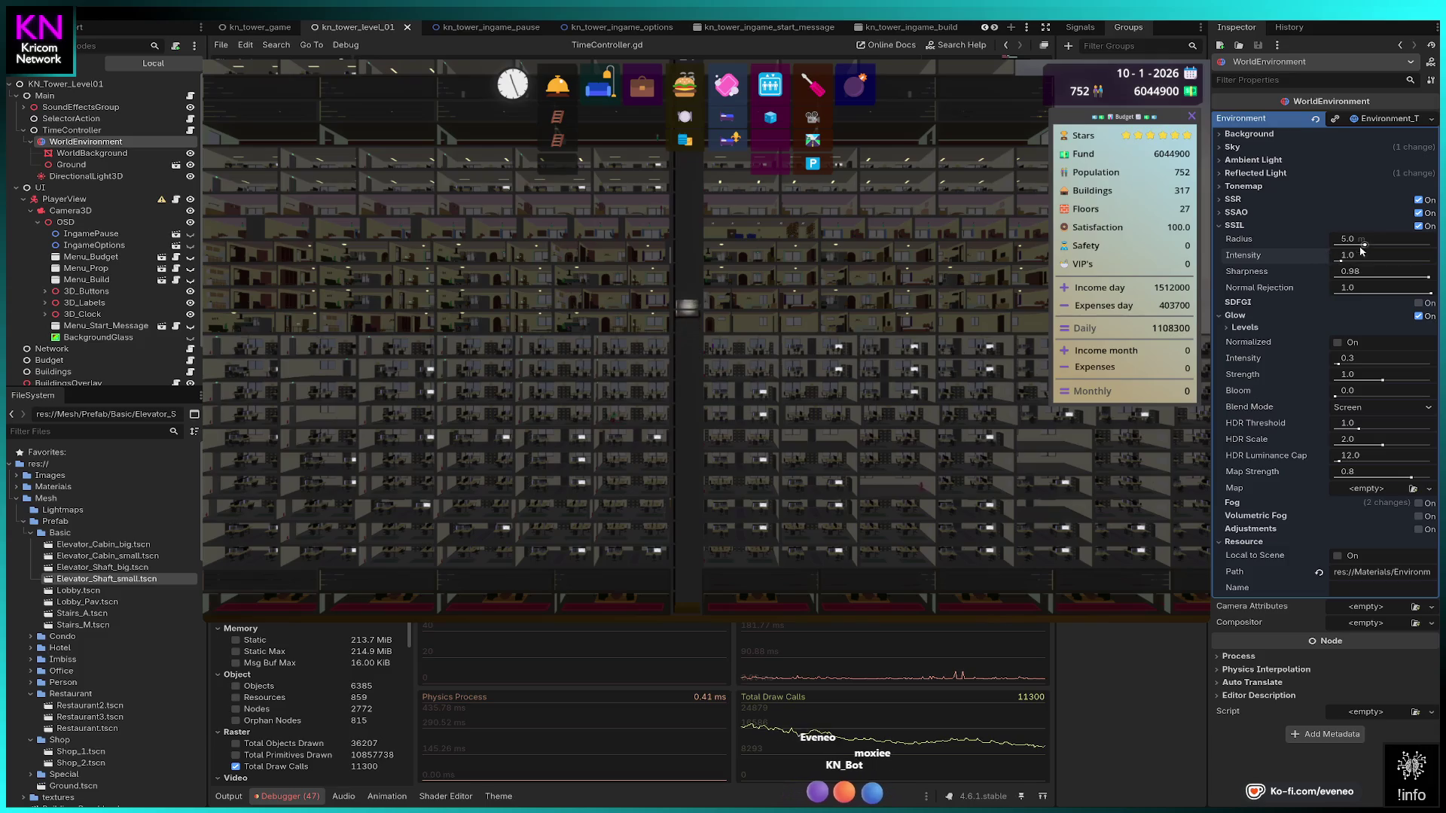
click(1418, 226)
Toggle SSAO off and back on, fold its settings, and select the Camera3D node.
click(1221, 213)
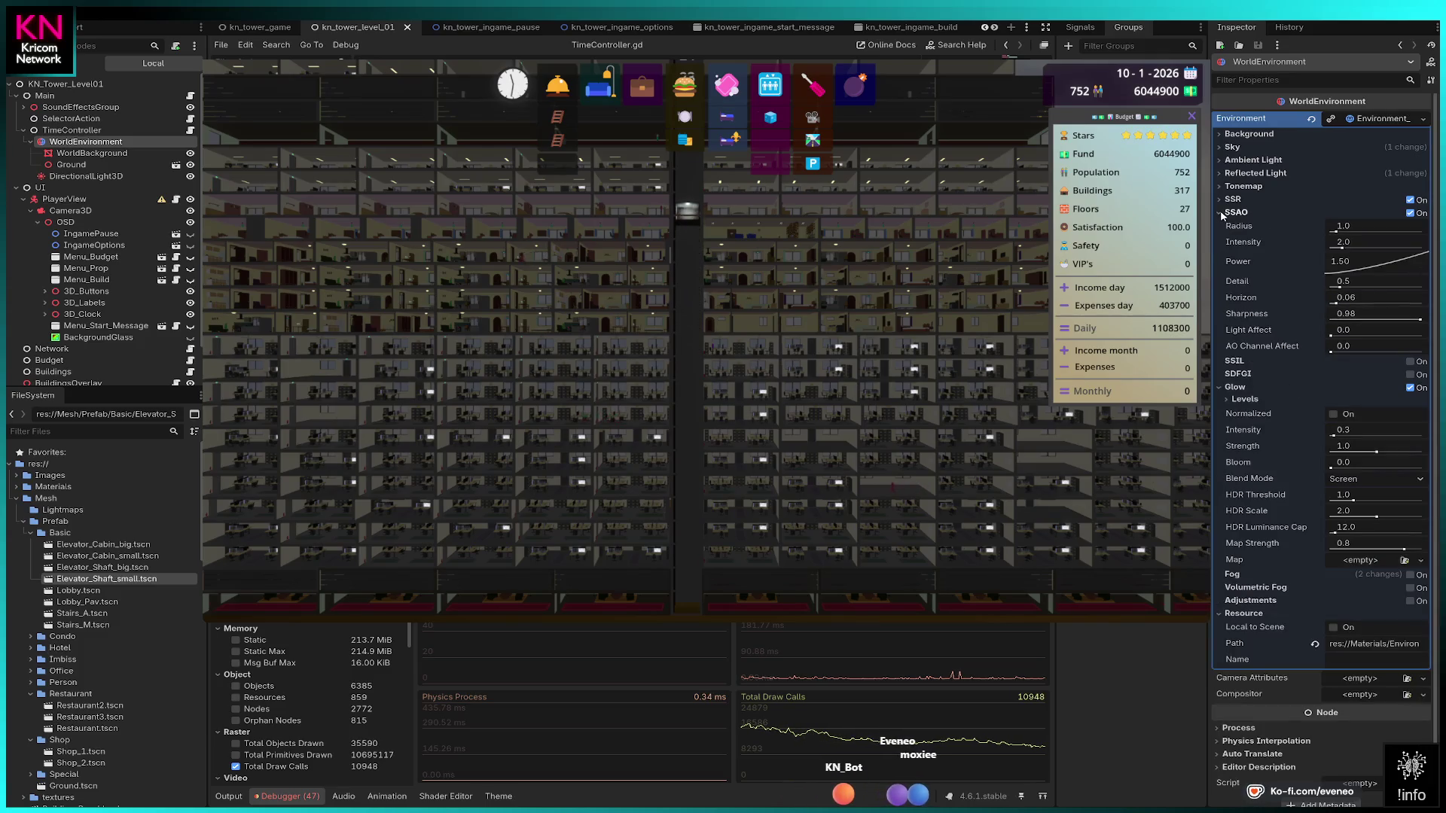
click(1420, 214)
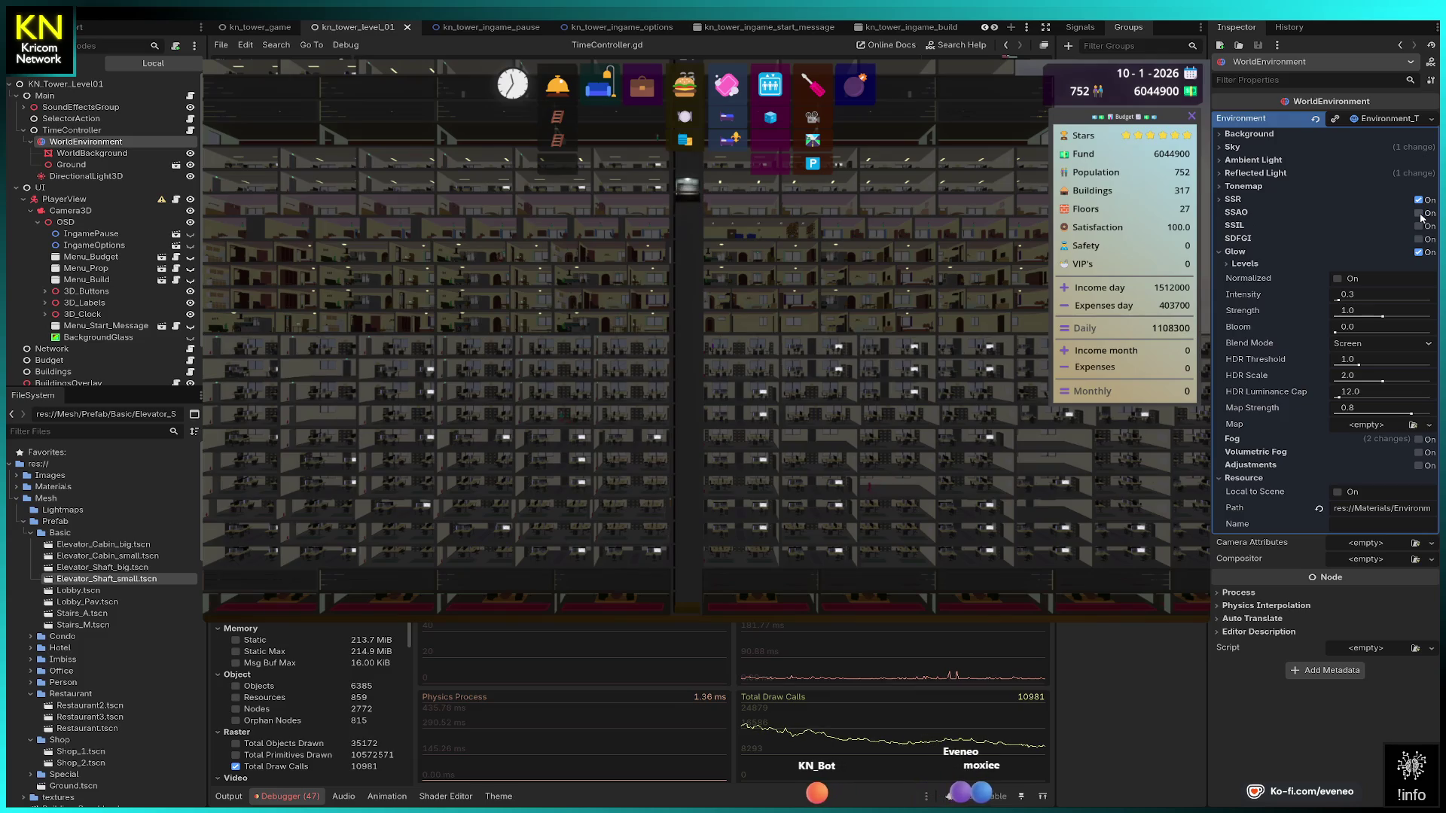
click(1420, 213)
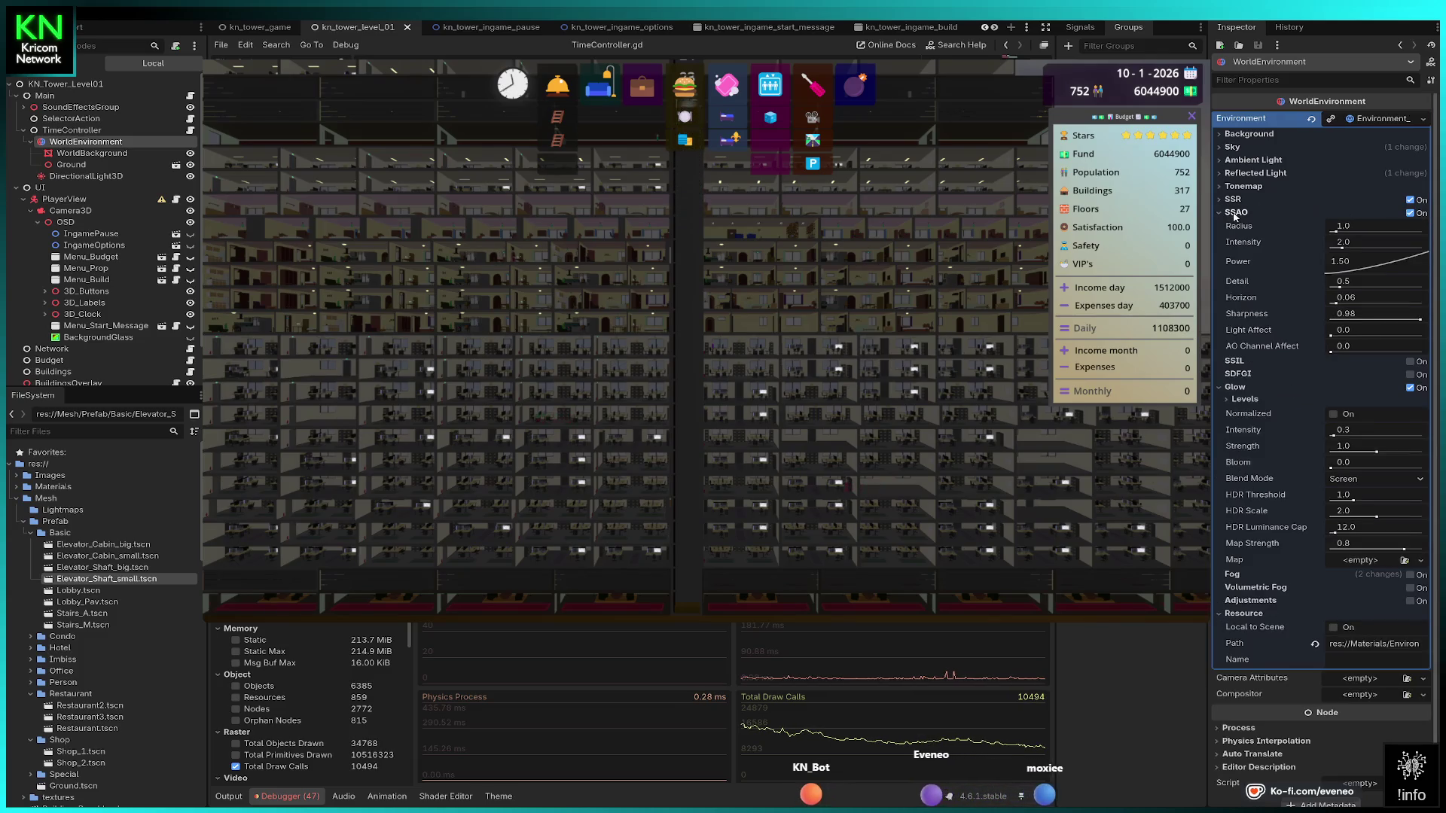
click(1235, 213)
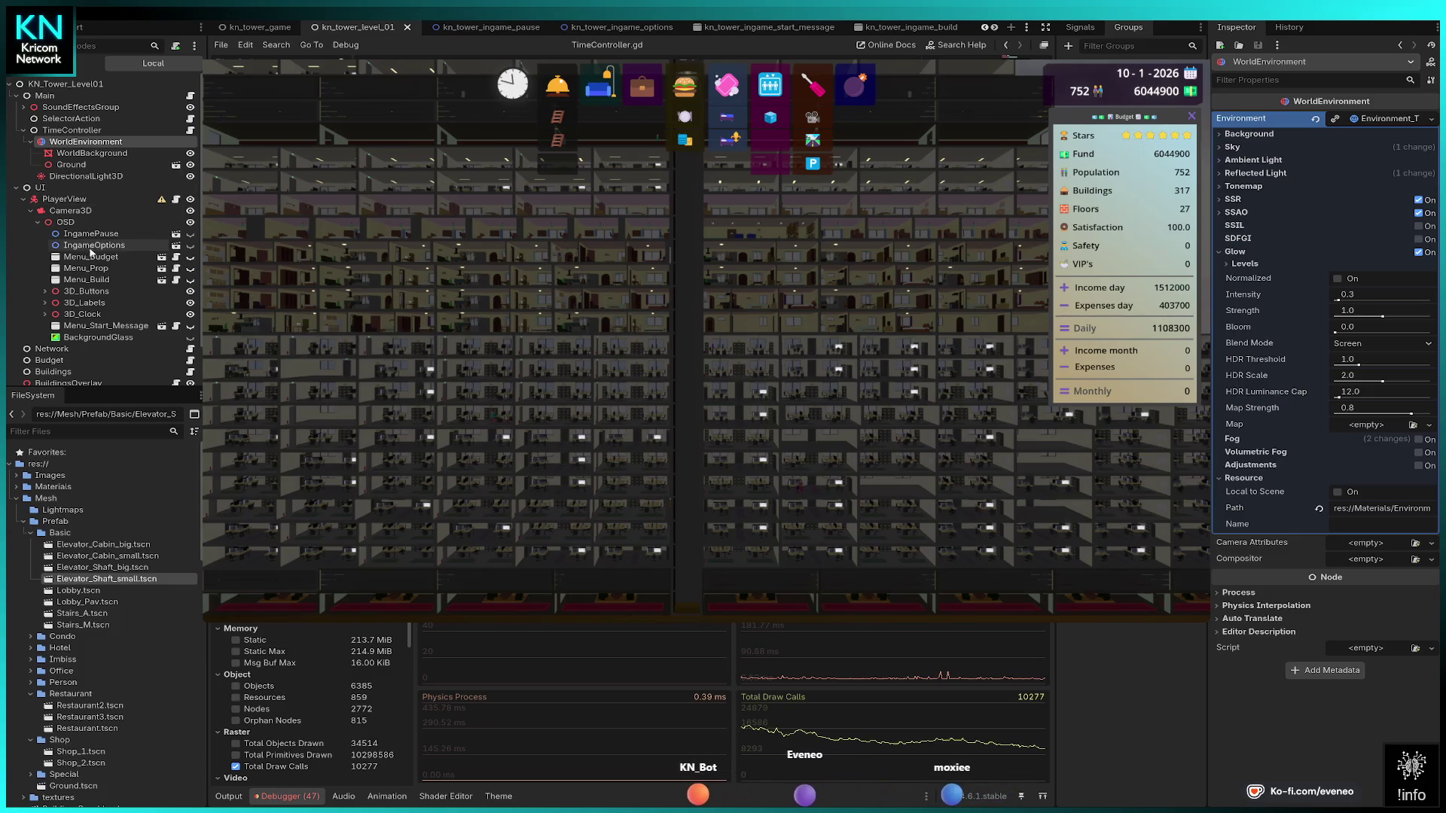
click(70, 211)
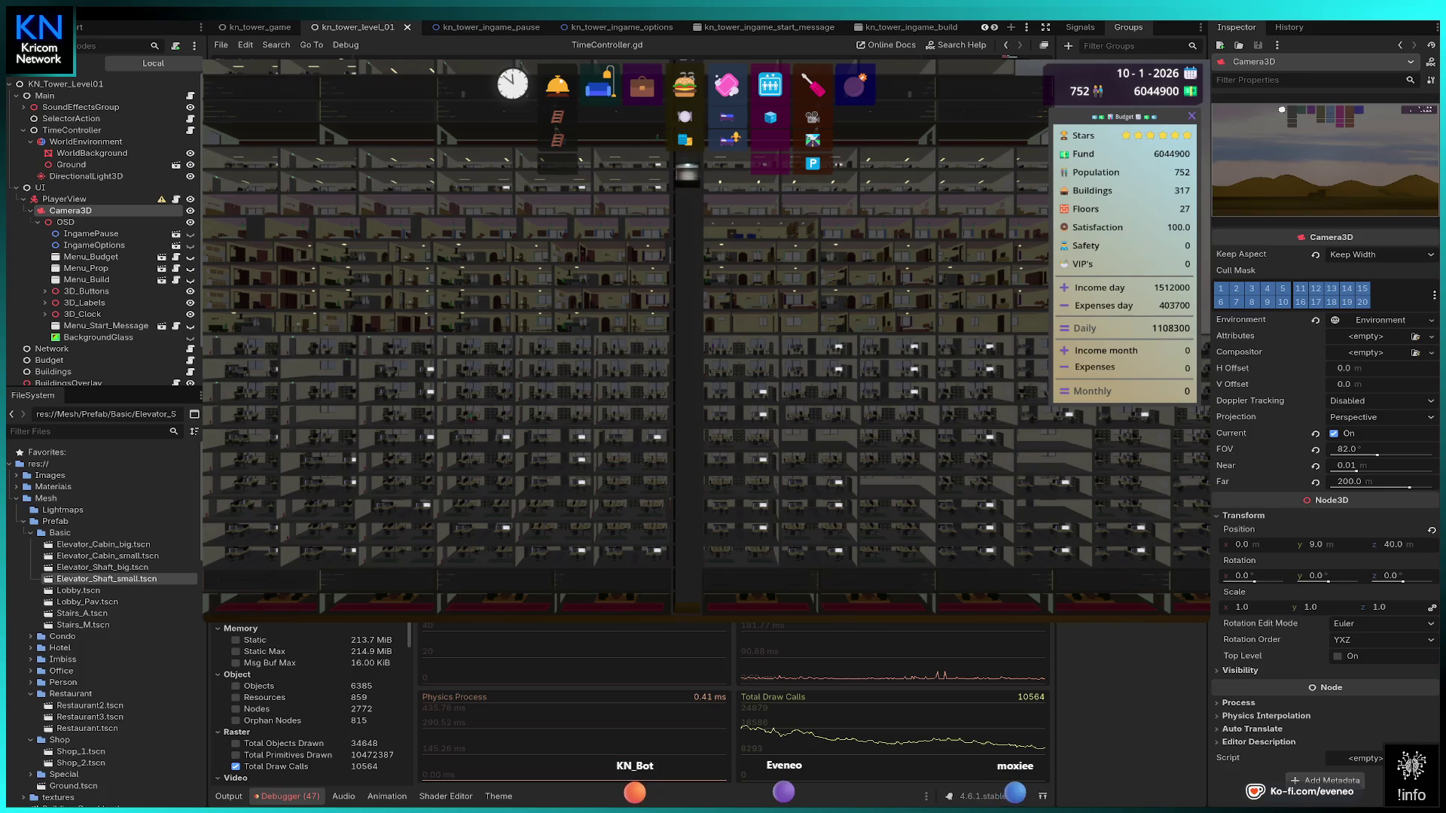
In the camera environment's Glow, test higher intensity values, then return intensity to 0.3.
click(1385, 322)
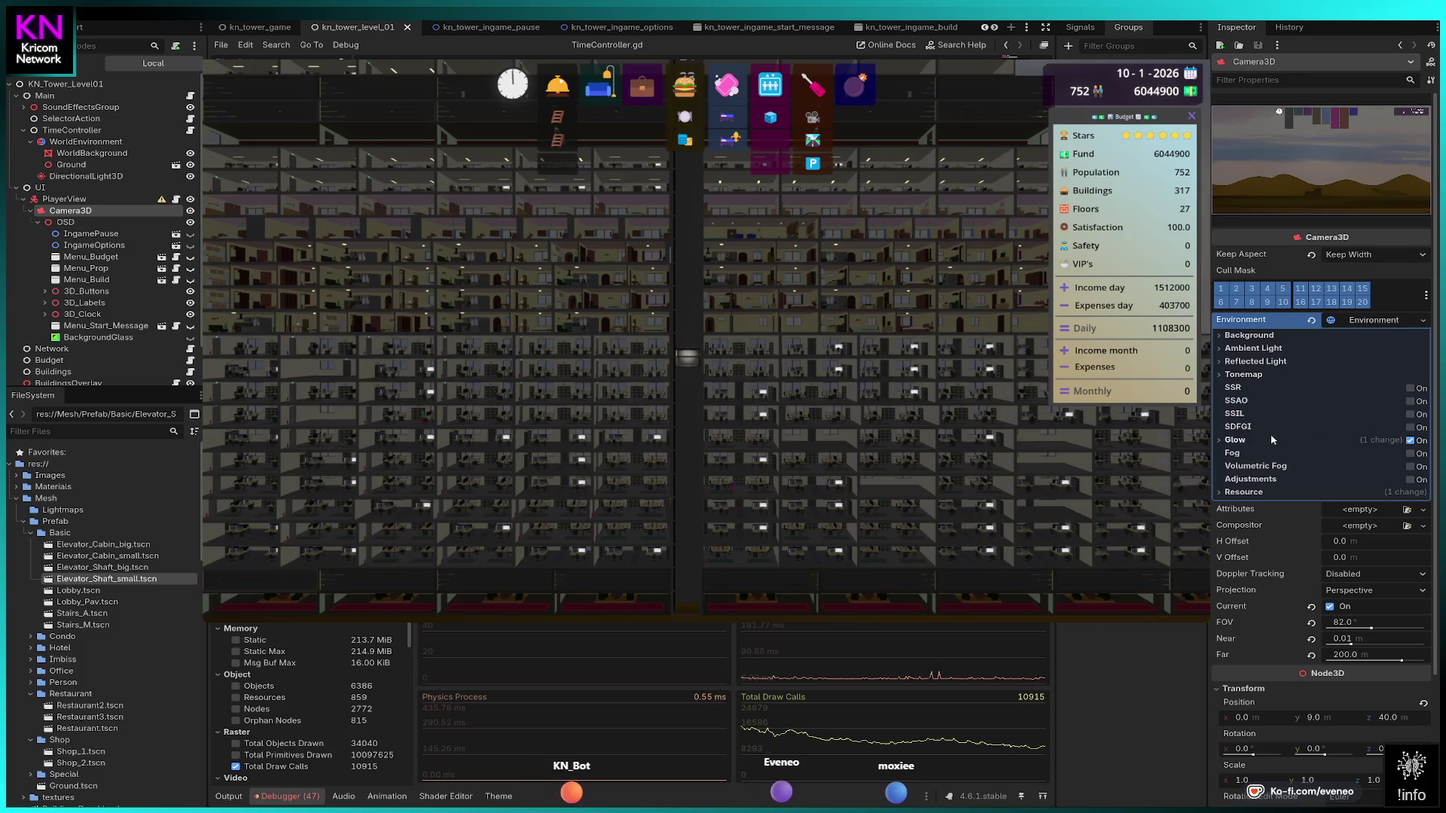
click(1235, 440)
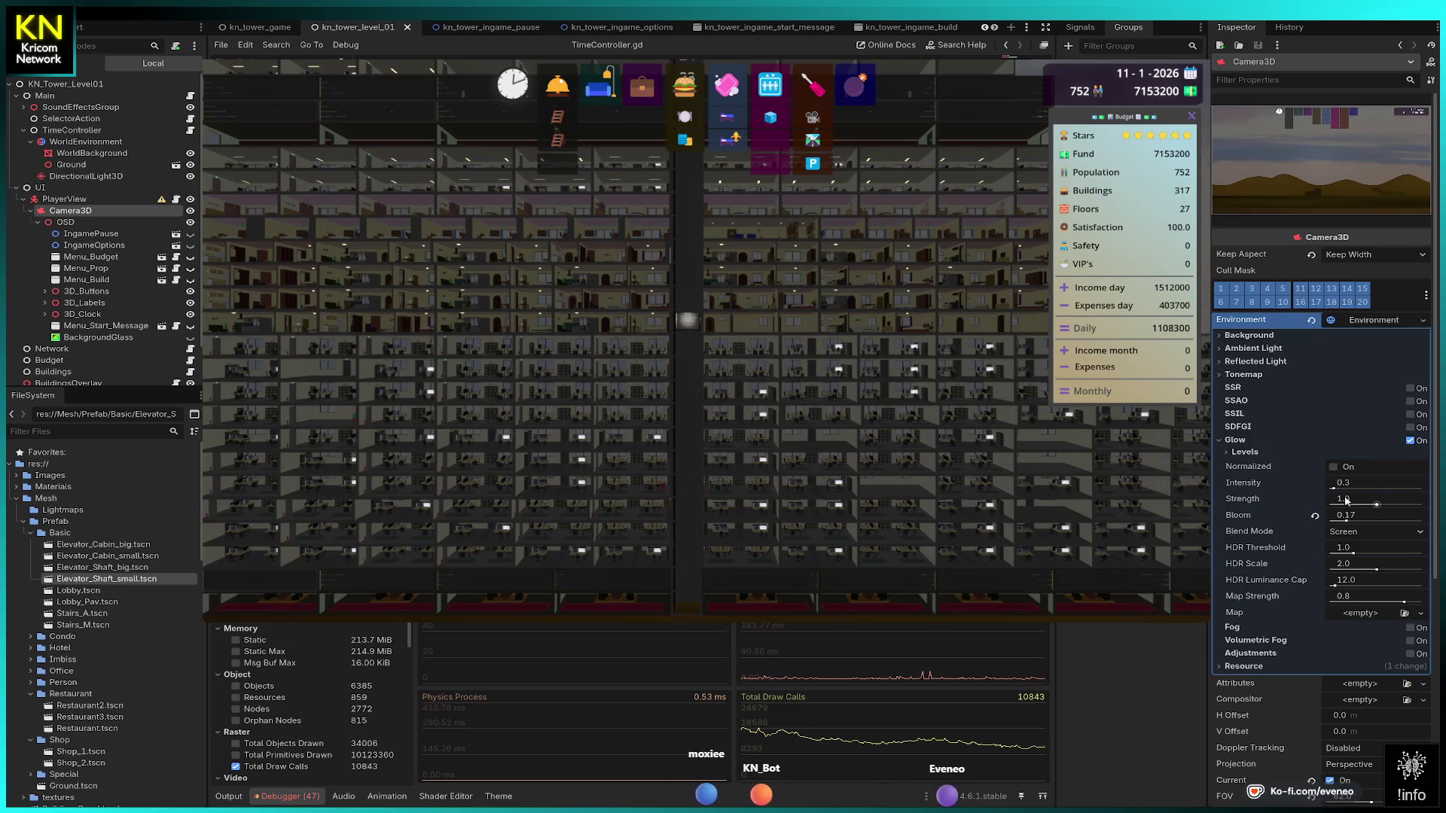
mouse_move(1333, 488)
mouse_down()
mouse_move(1384, 488)
mouse_move(1337, 494)
mouse_up()
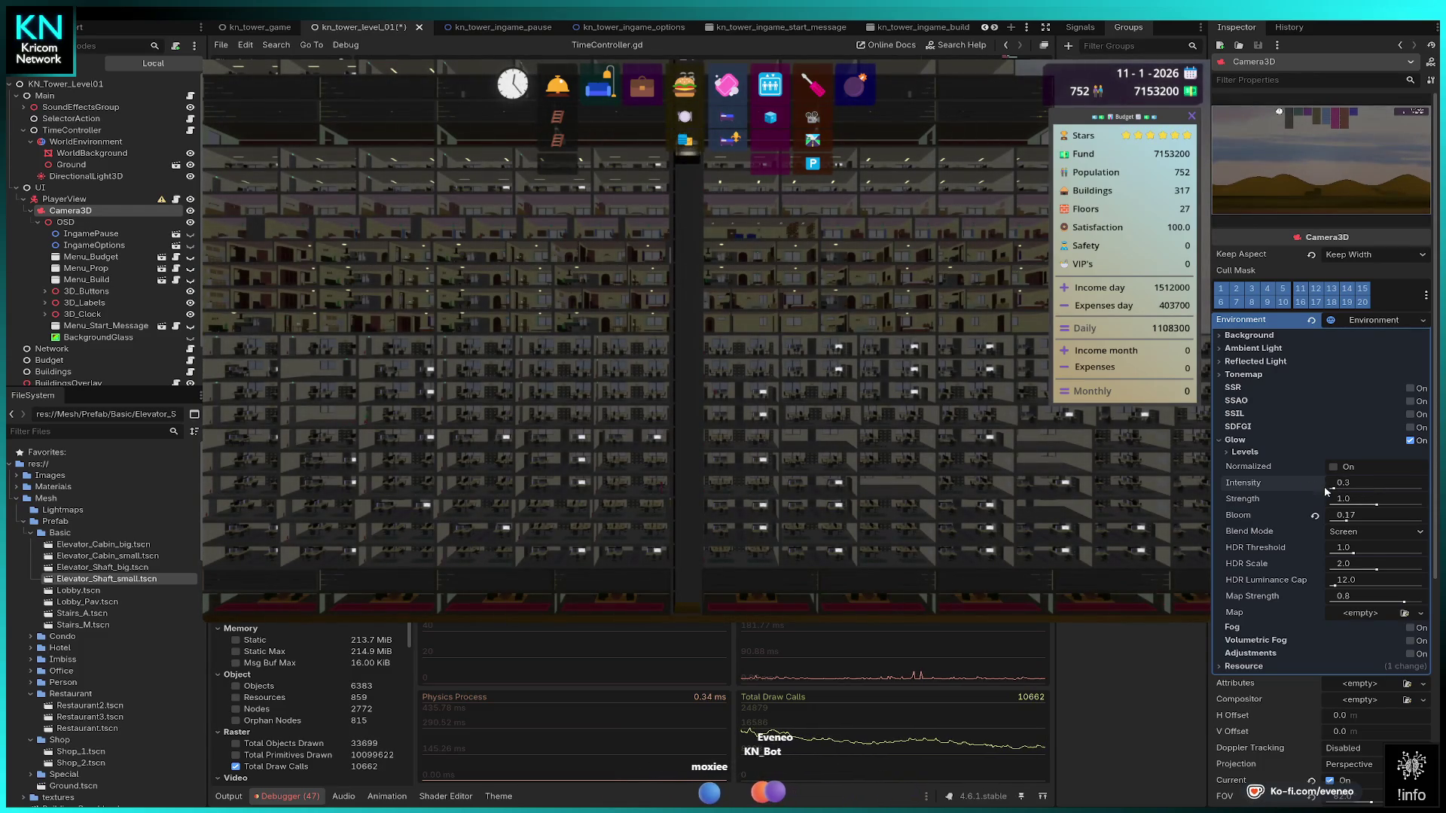
drag(1330, 488, 1355, 486)
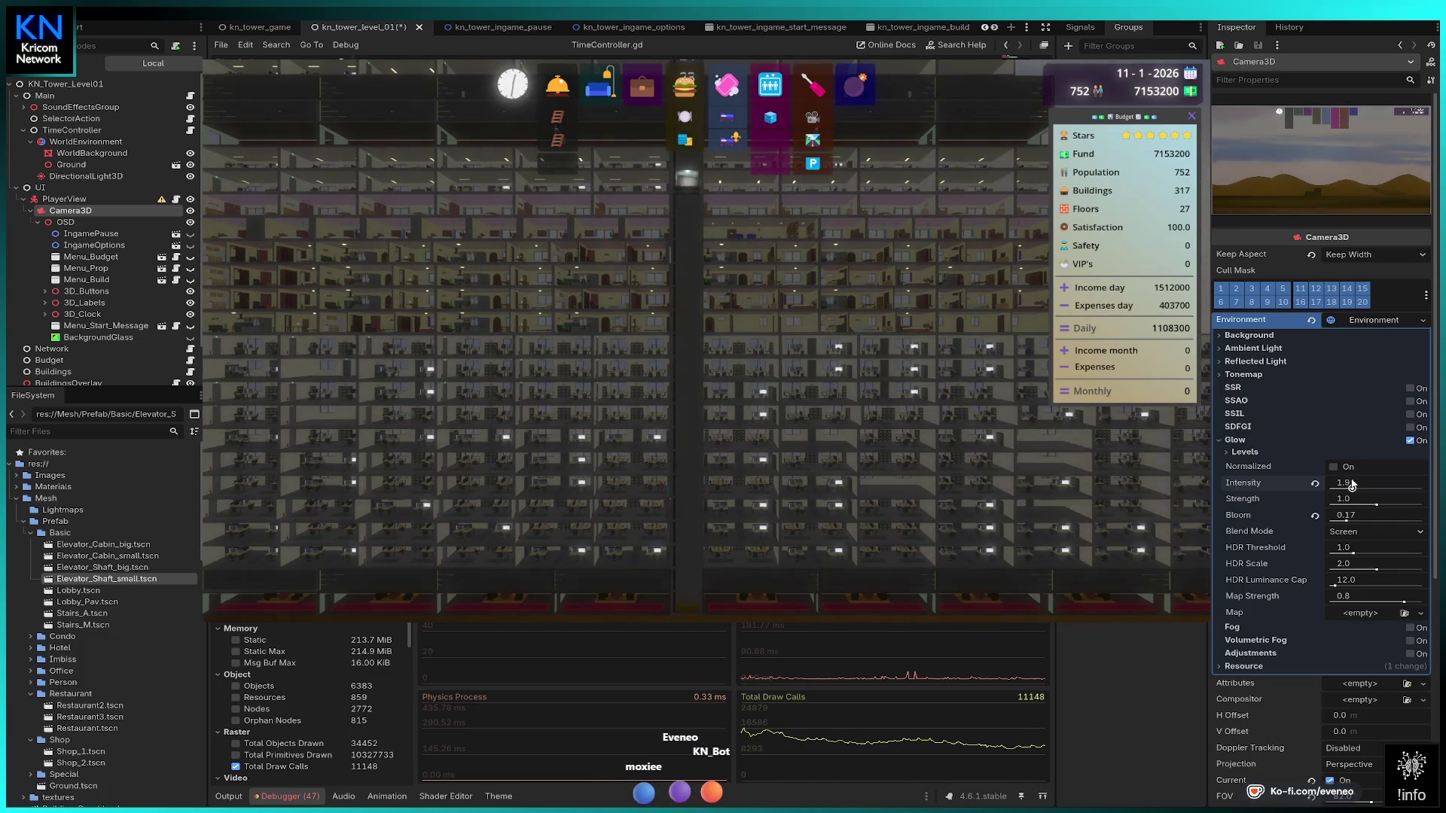
click(1314, 484)
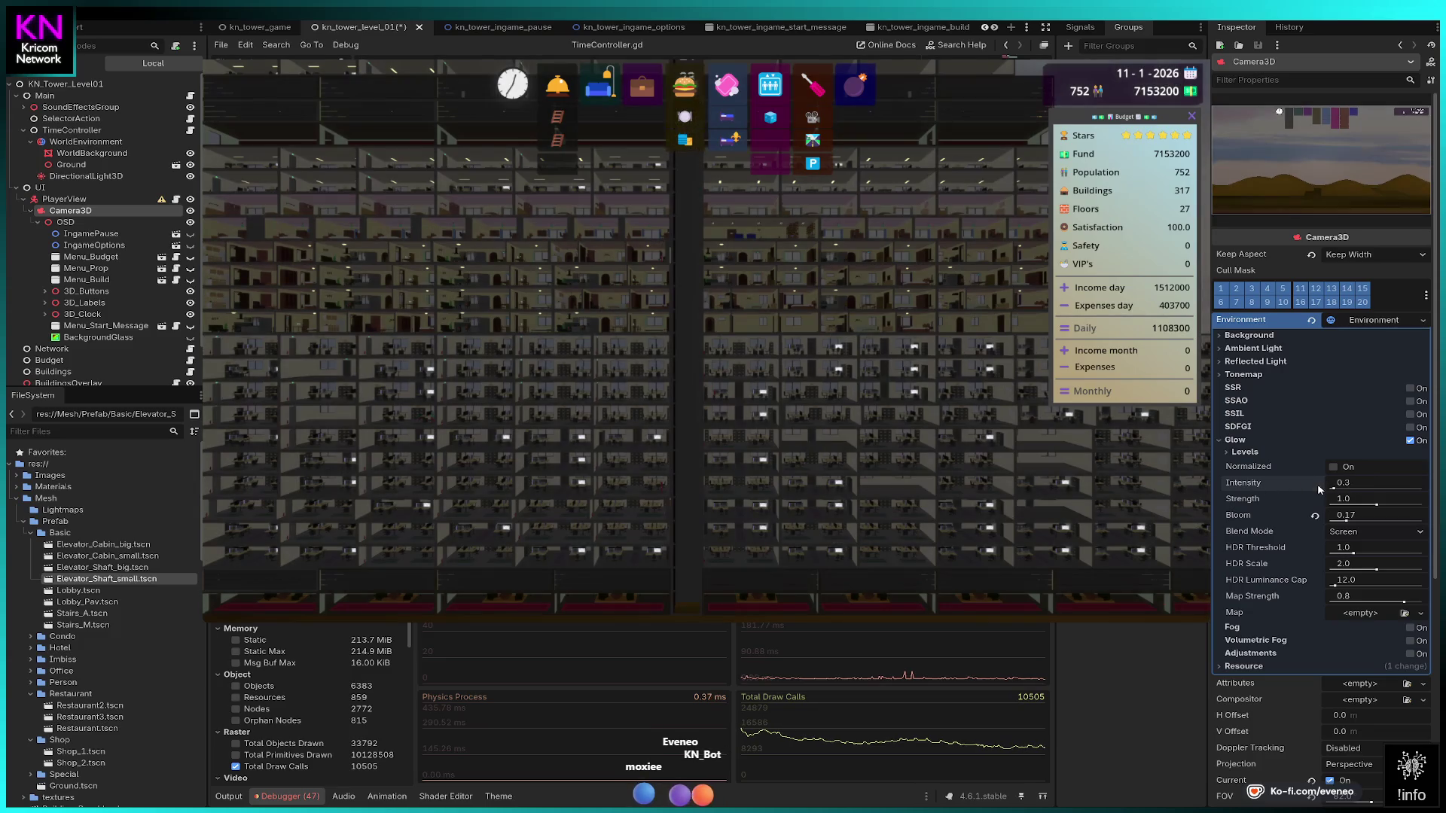
Set glow strength to about 1.4 and bloom to 0.1.
drag(1375, 504, 1395, 508)
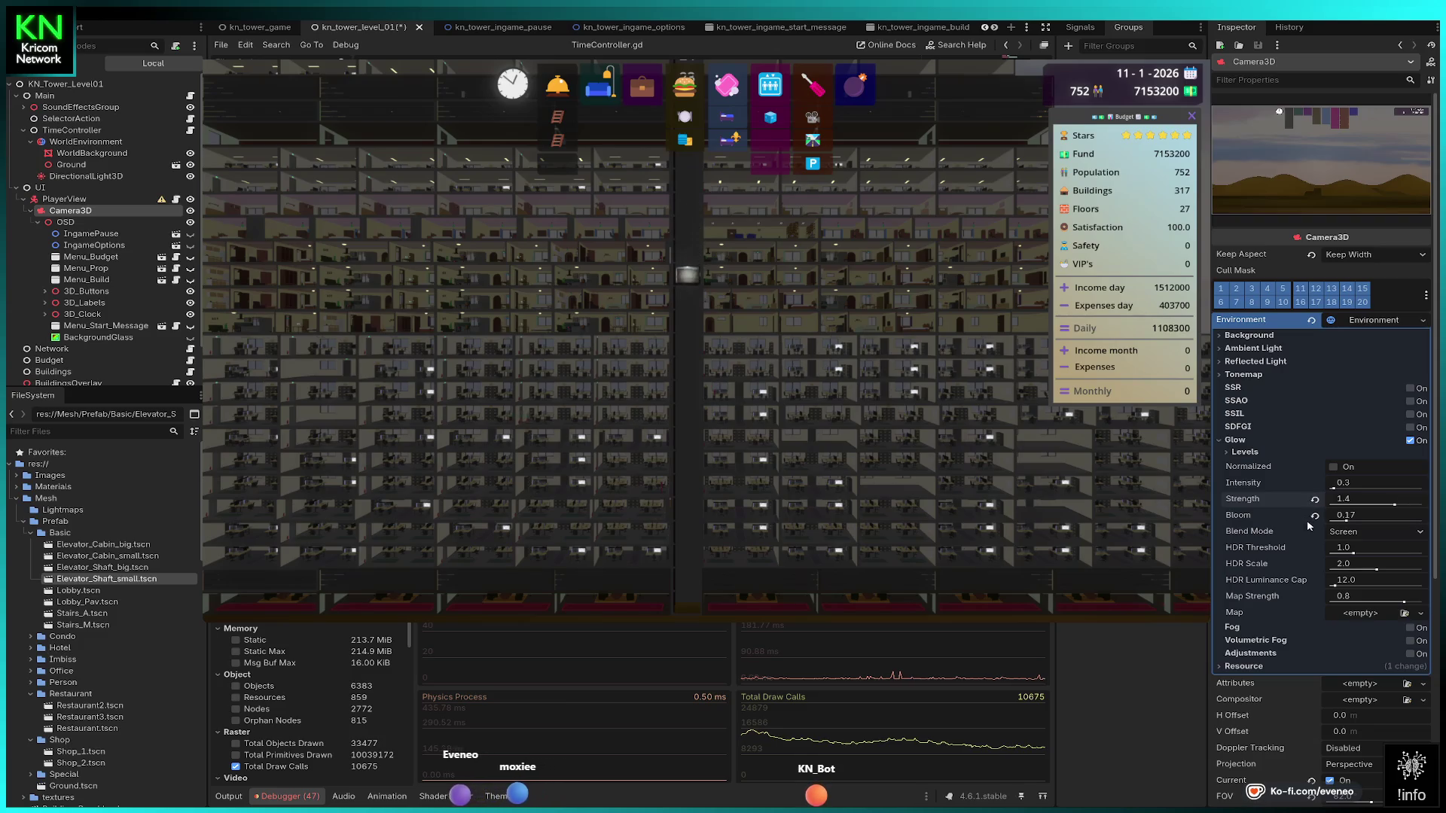
drag(1347, 521, 1438, 521)
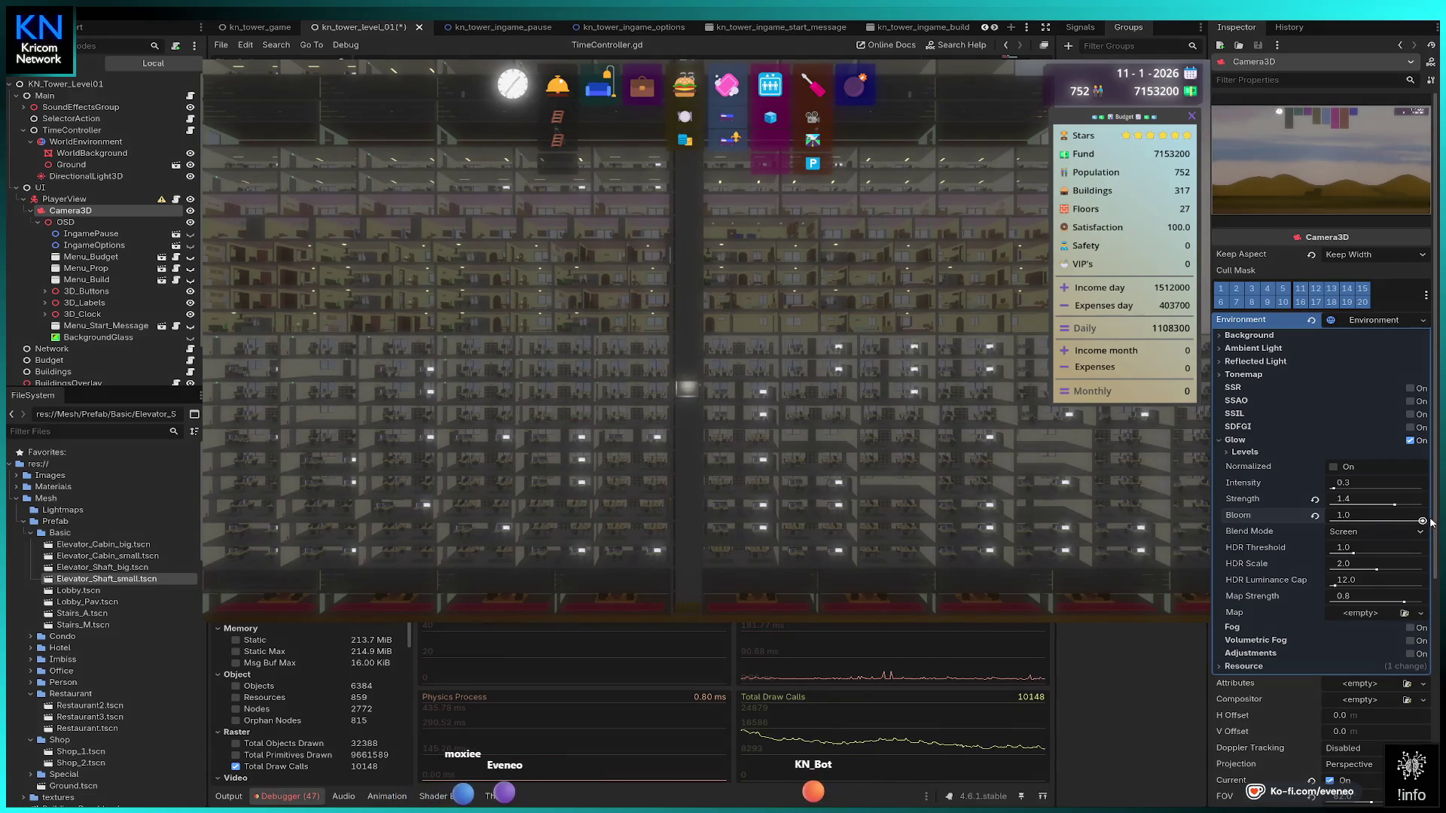
click(1315, 517)
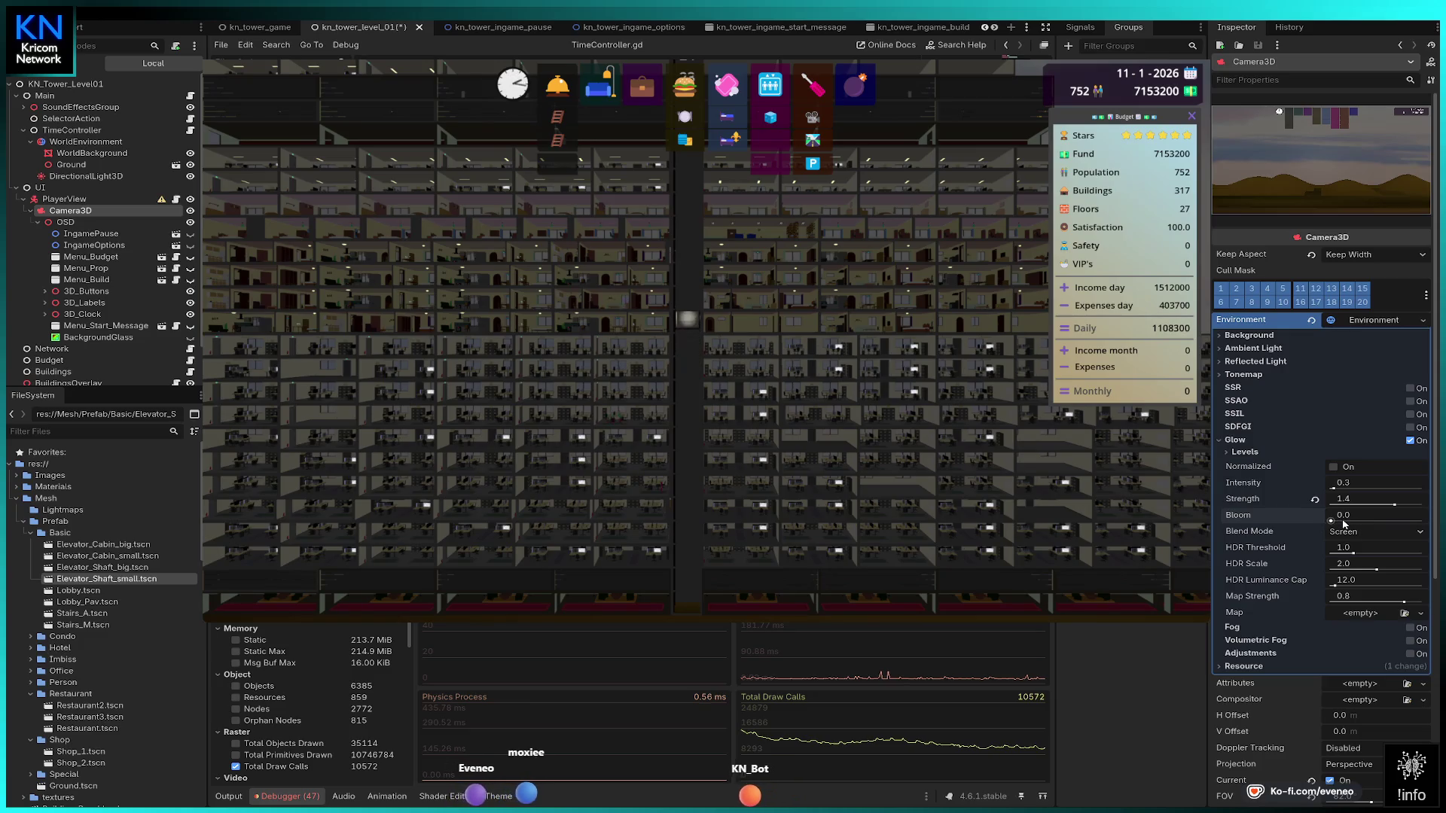
drag(1331, 520, 1340, 521)
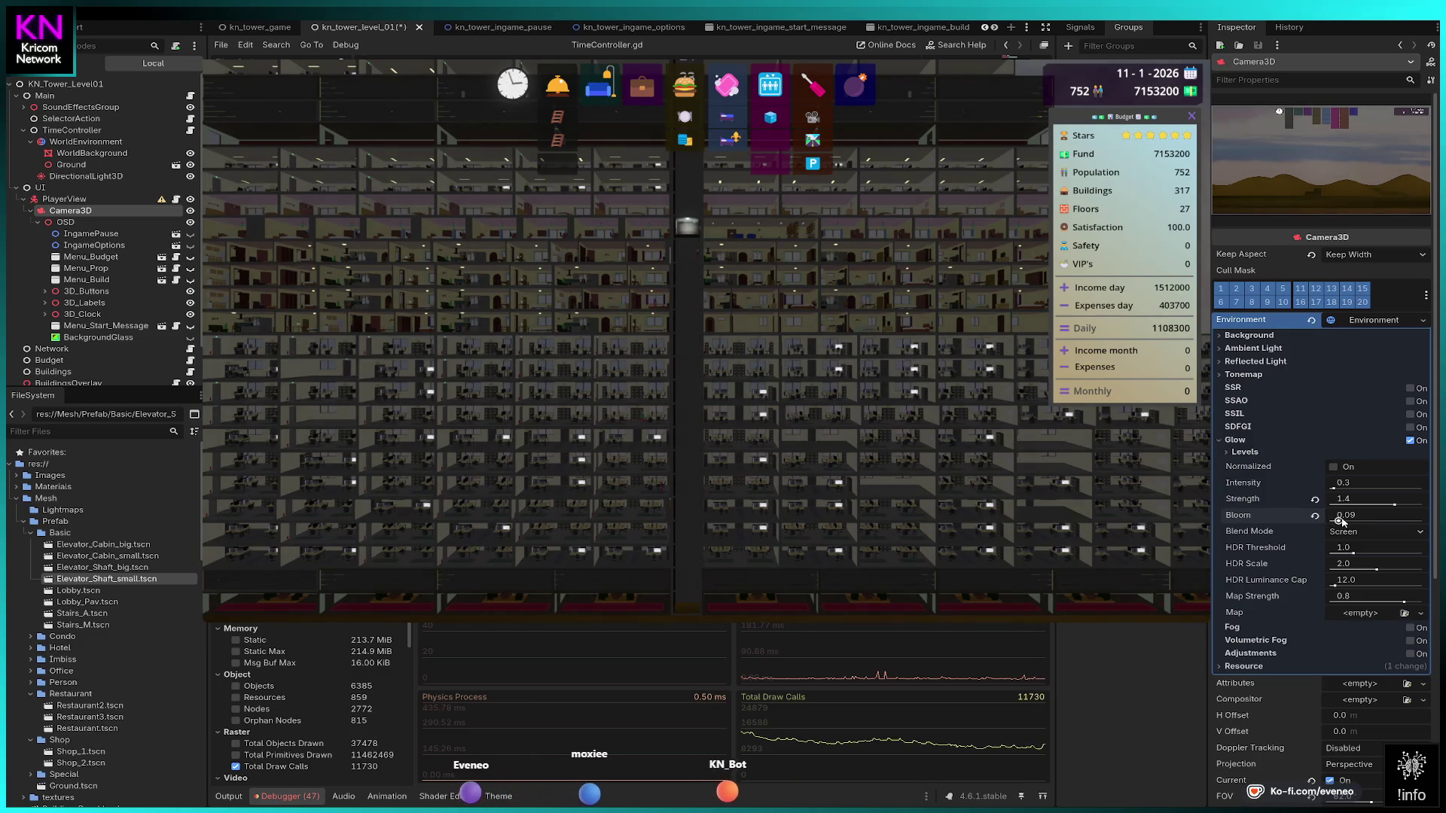
click(1363, 513)
text(0.1)
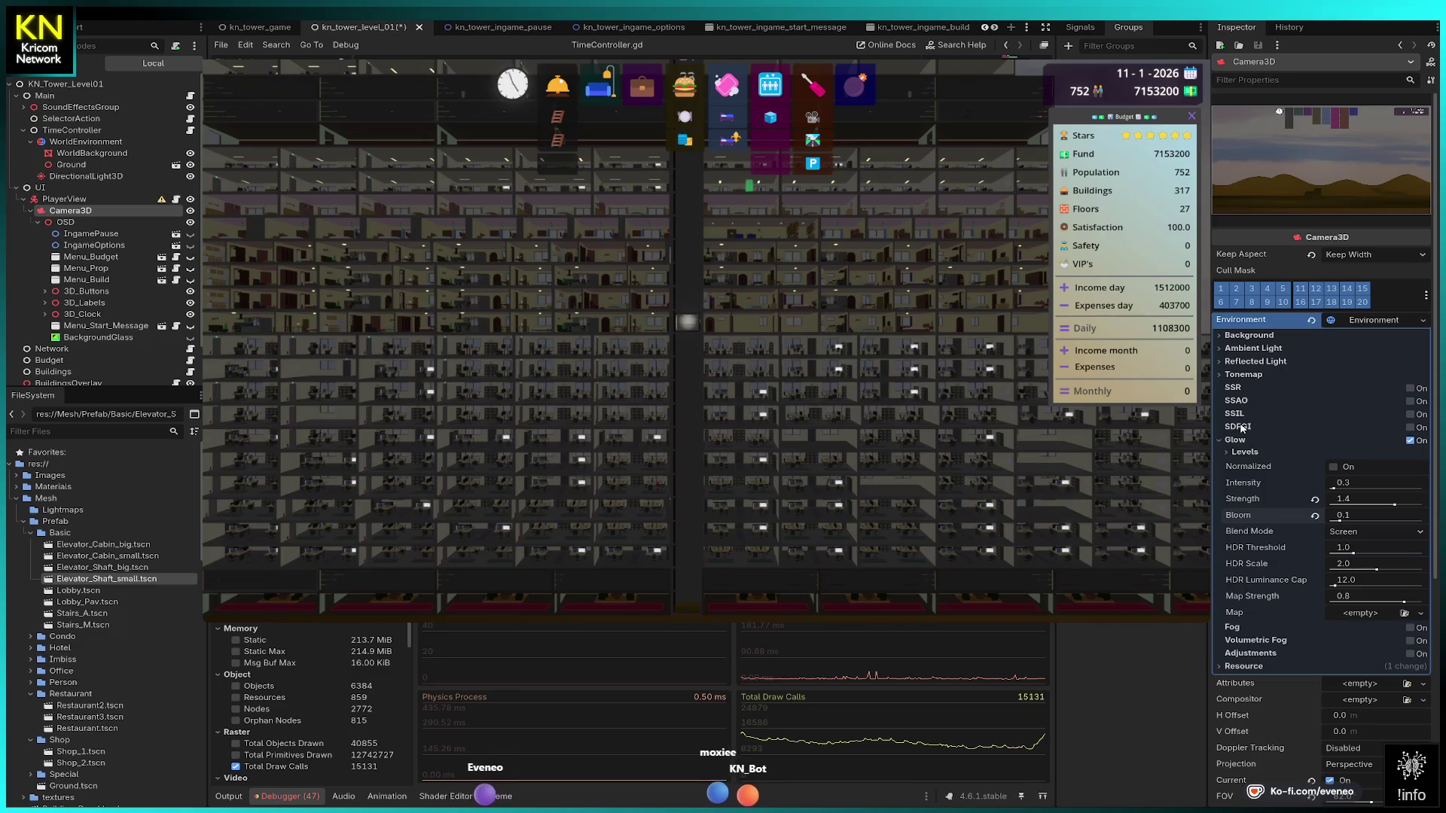
Briefly preview SDFGI, SSIL, SSAO and SSR, leaving all four off.
click(1411, 428)
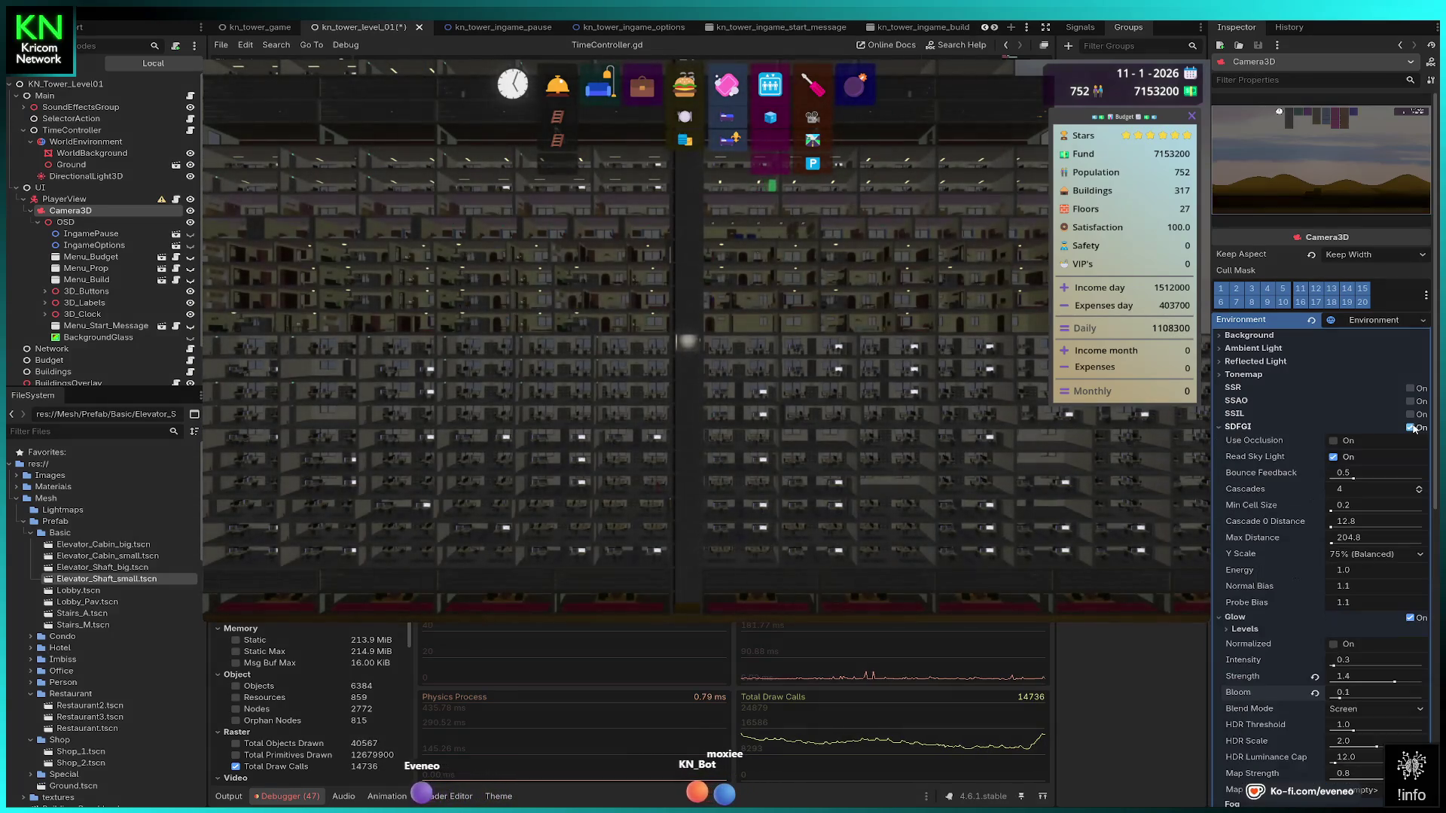
click(1411, 428)
click(1410, 415)
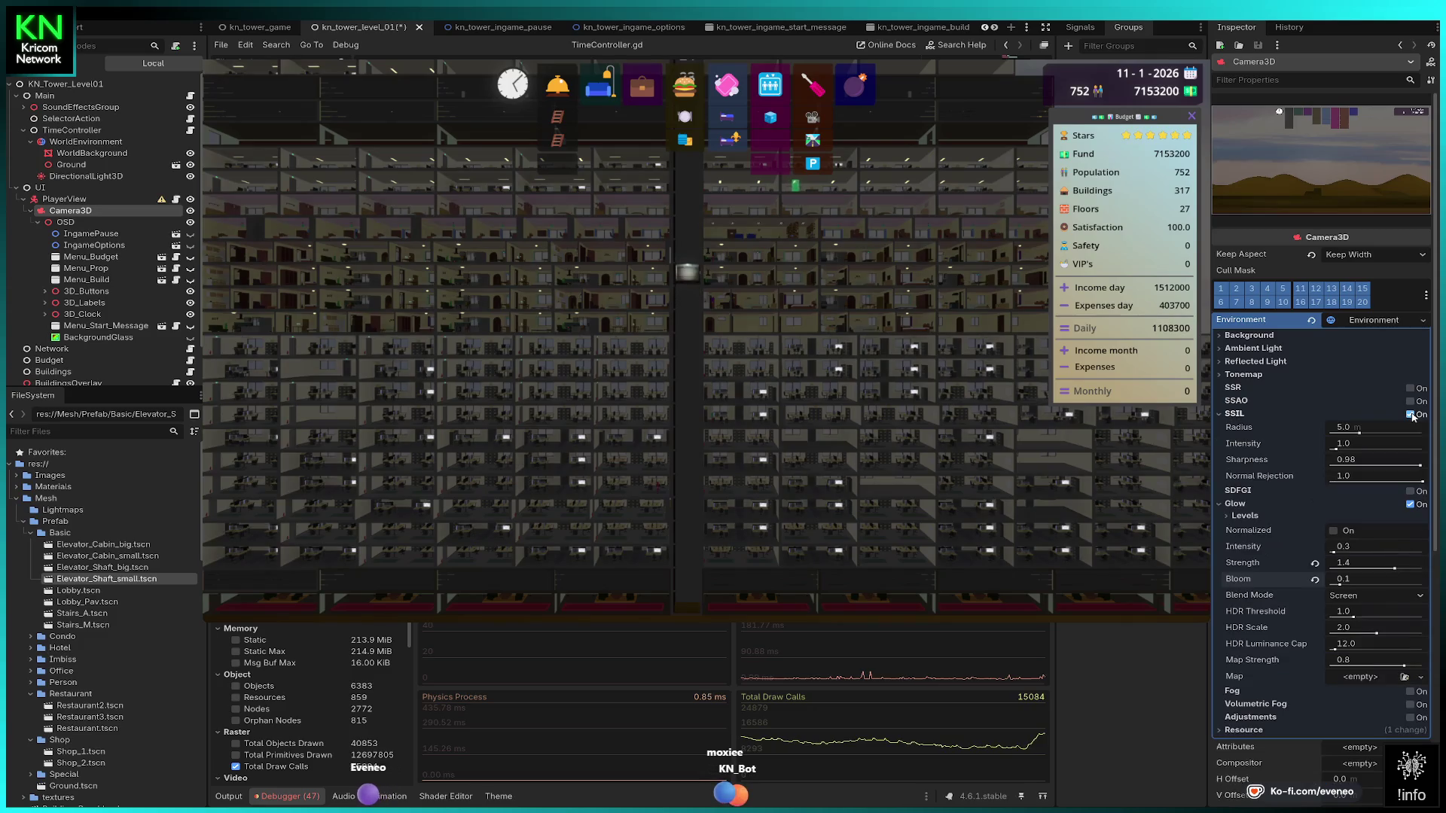
click(1410, 415)
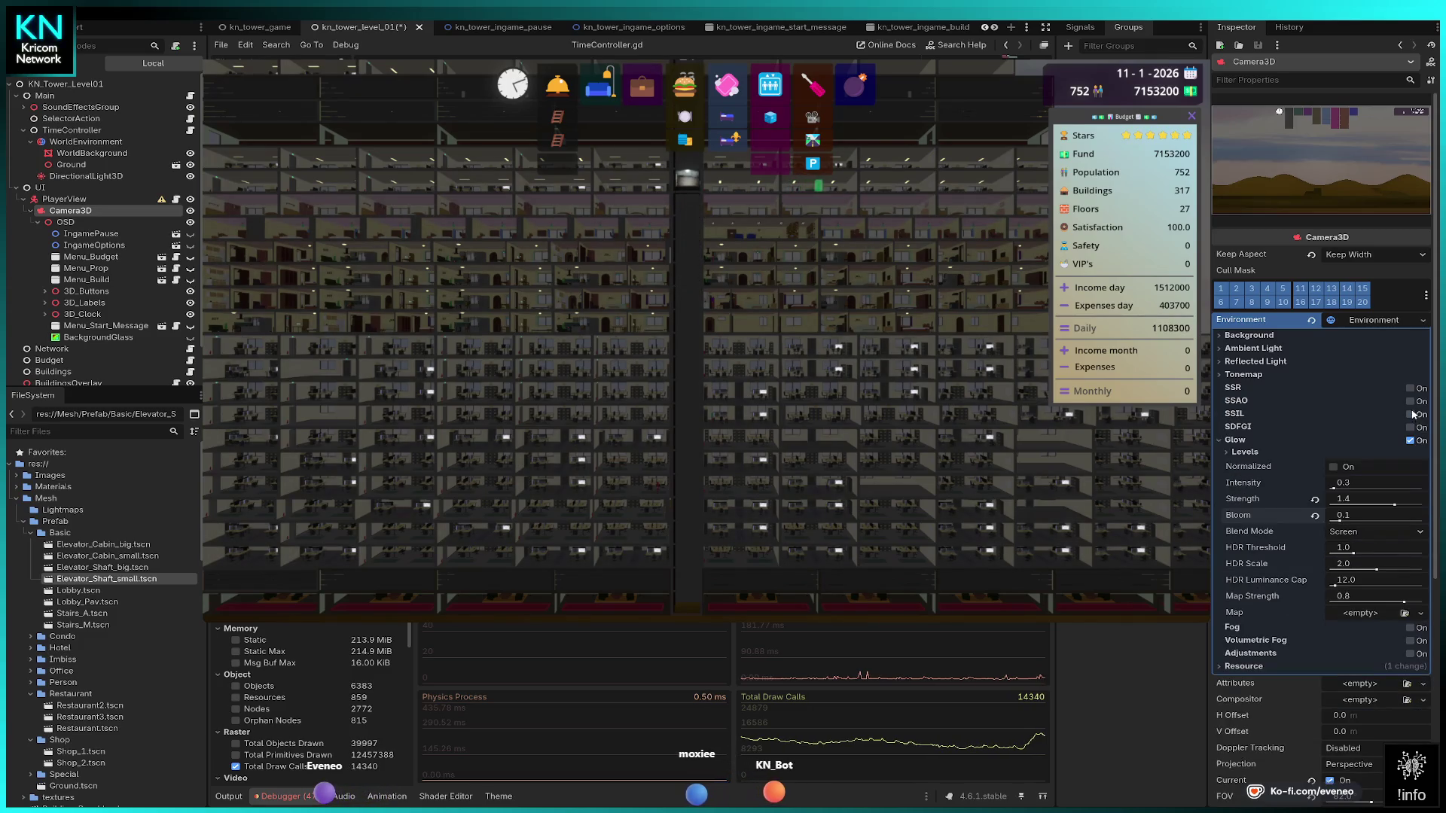
click(1411, 402)
click(1411, 402)
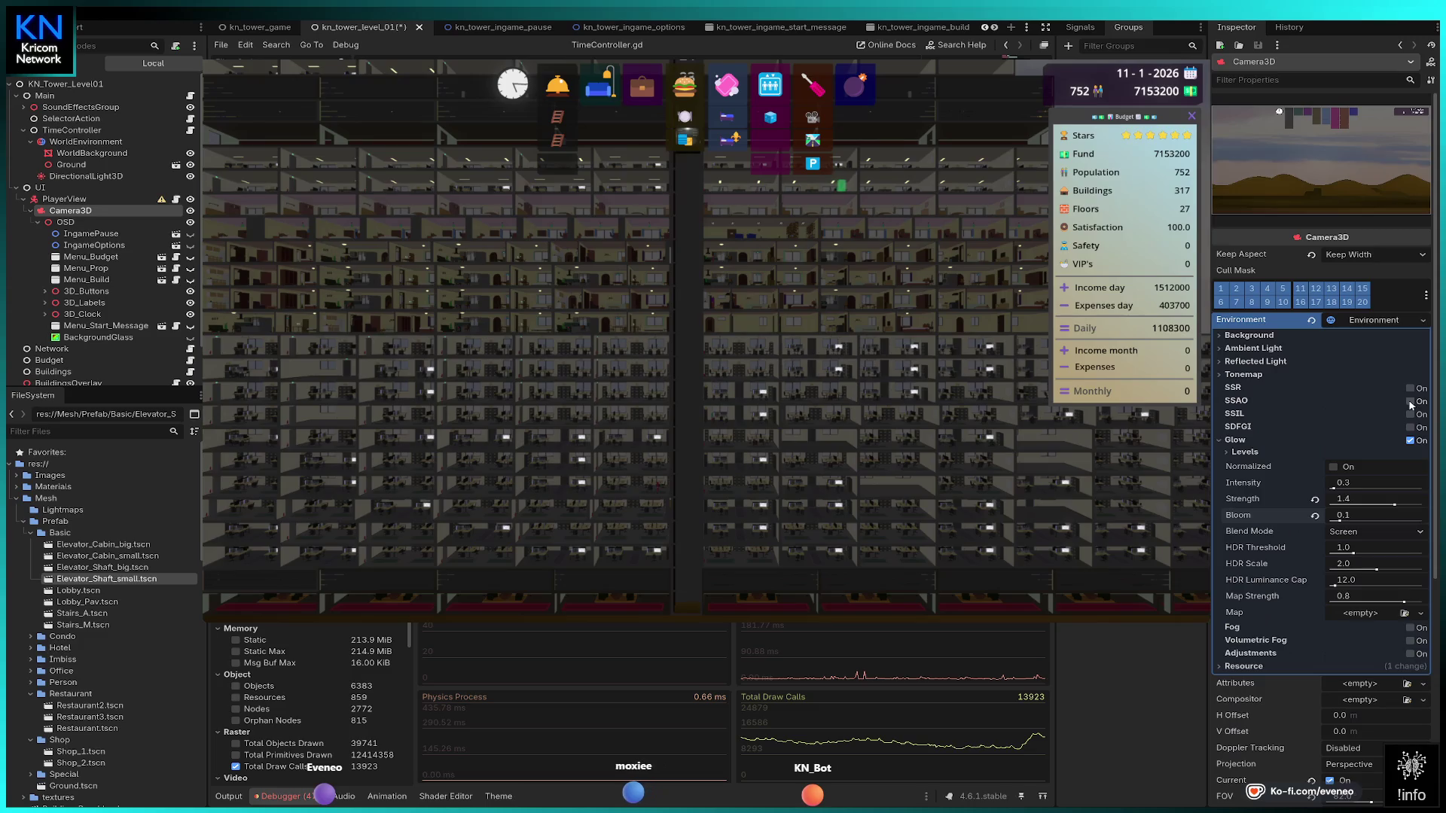
click(1410, 388)
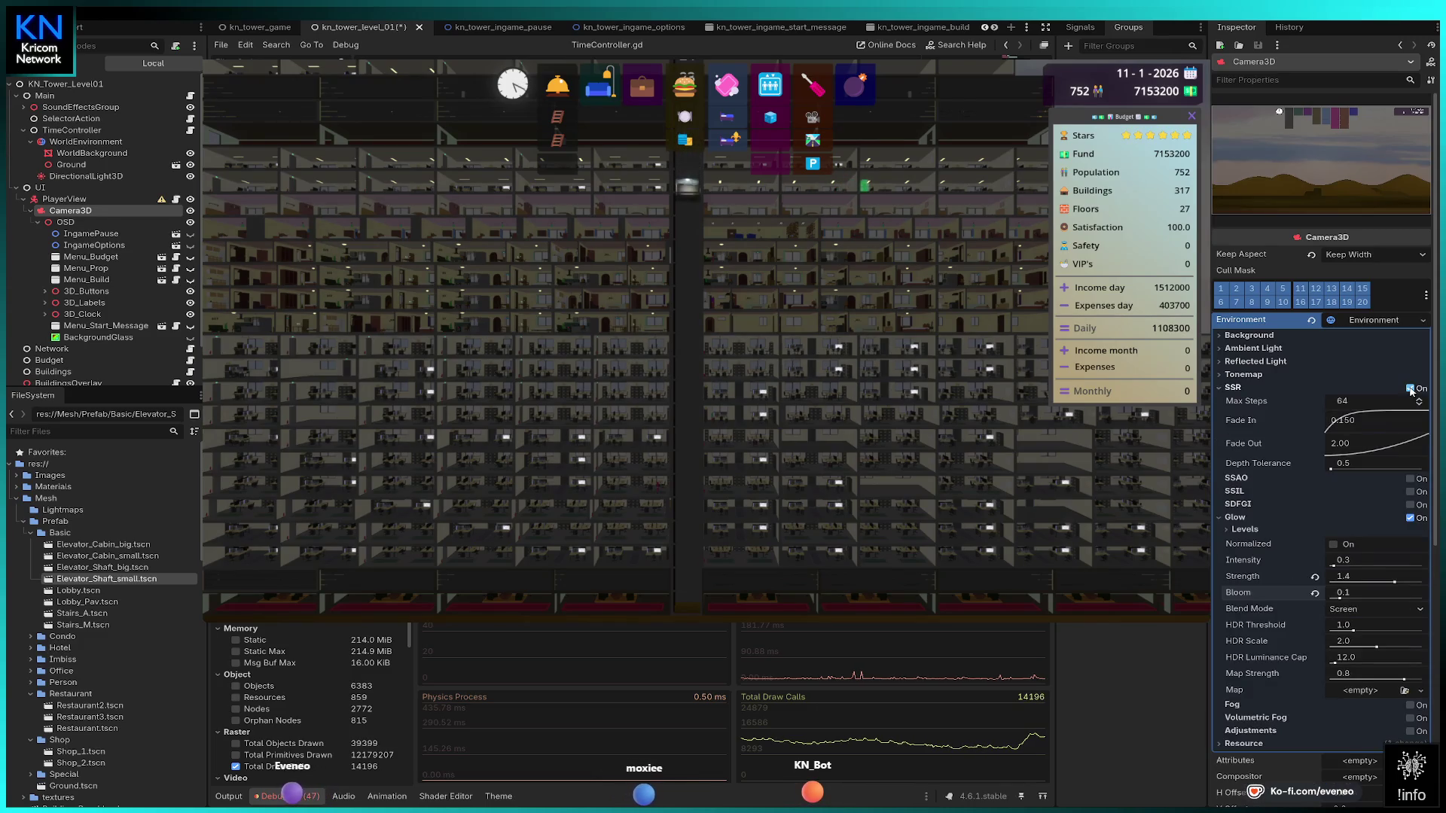
click(1411, 388)
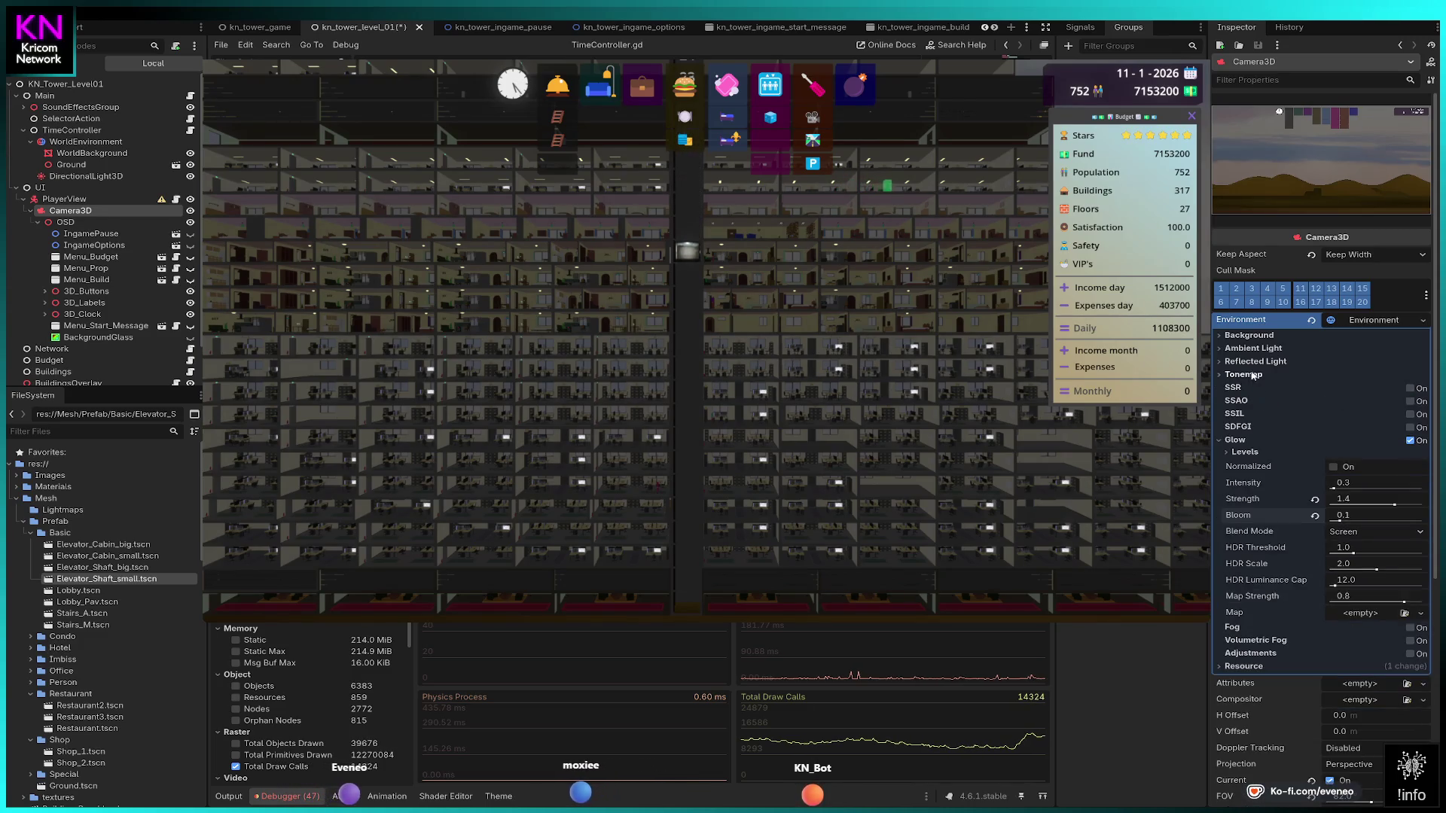
click(1252, 348)
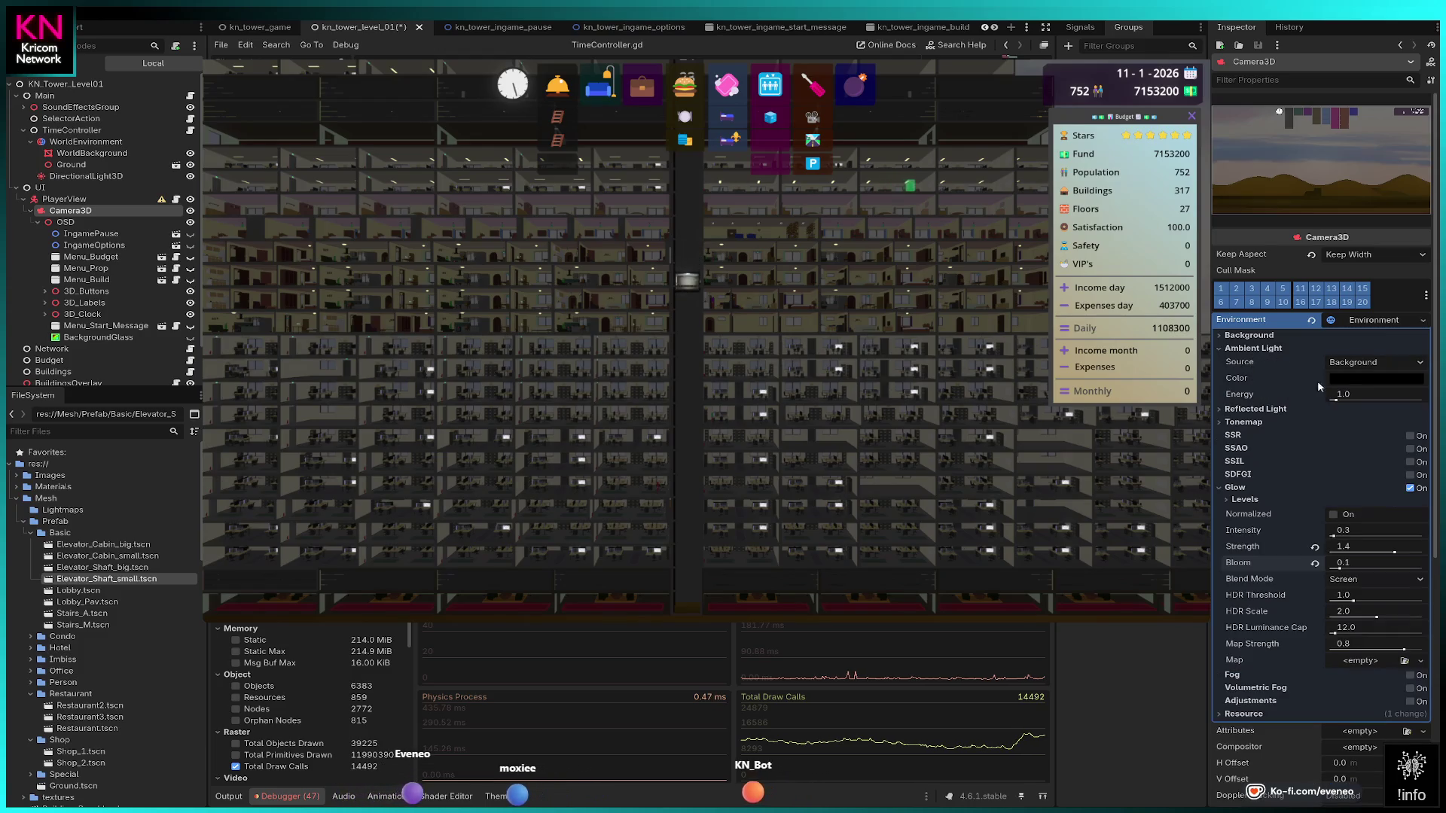
Make the ambient light white with a Color source, keeping energy at 1.0 after a test.
click(1358, 380)
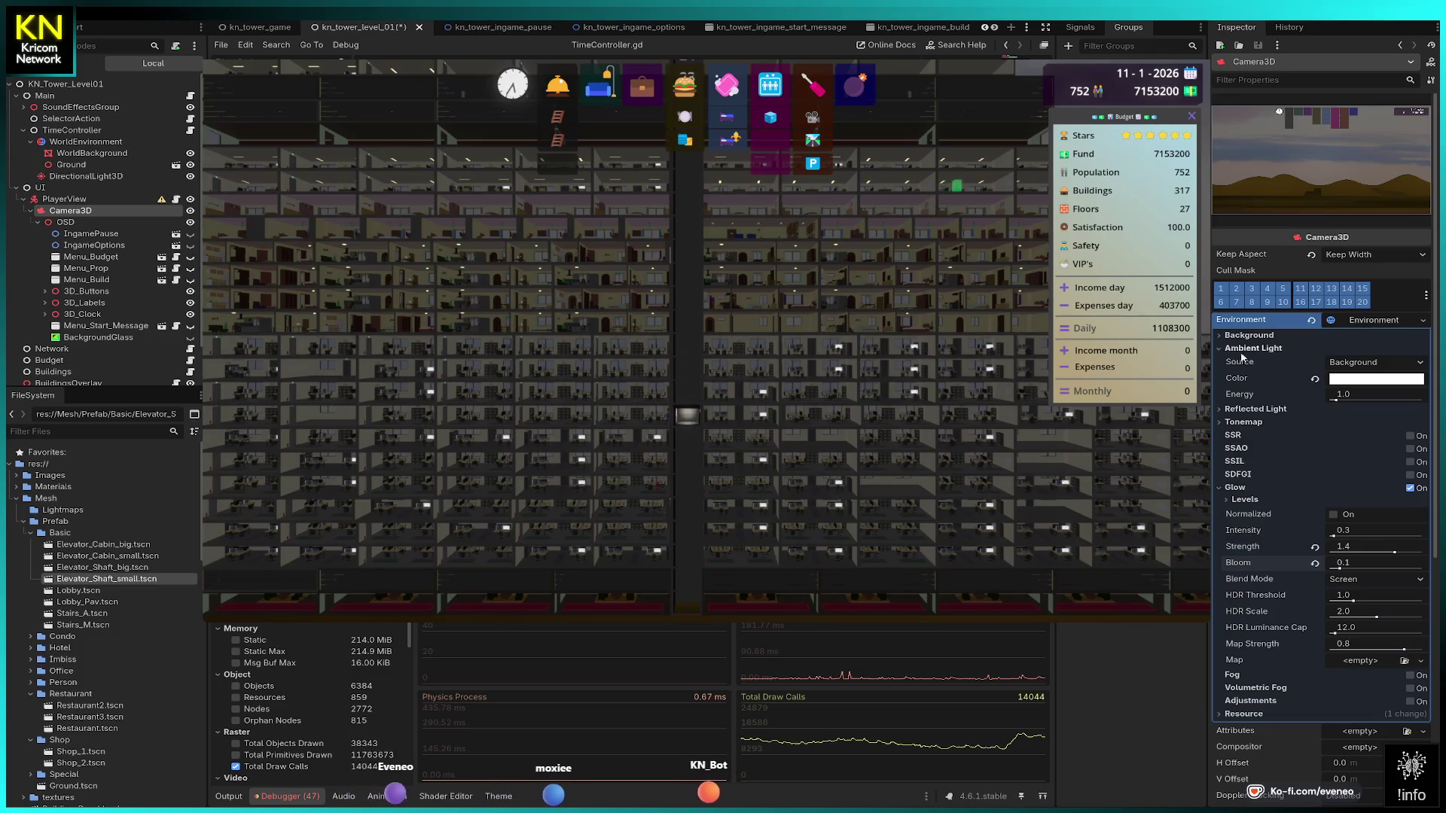
drag(1334, 399, 1405, 400)
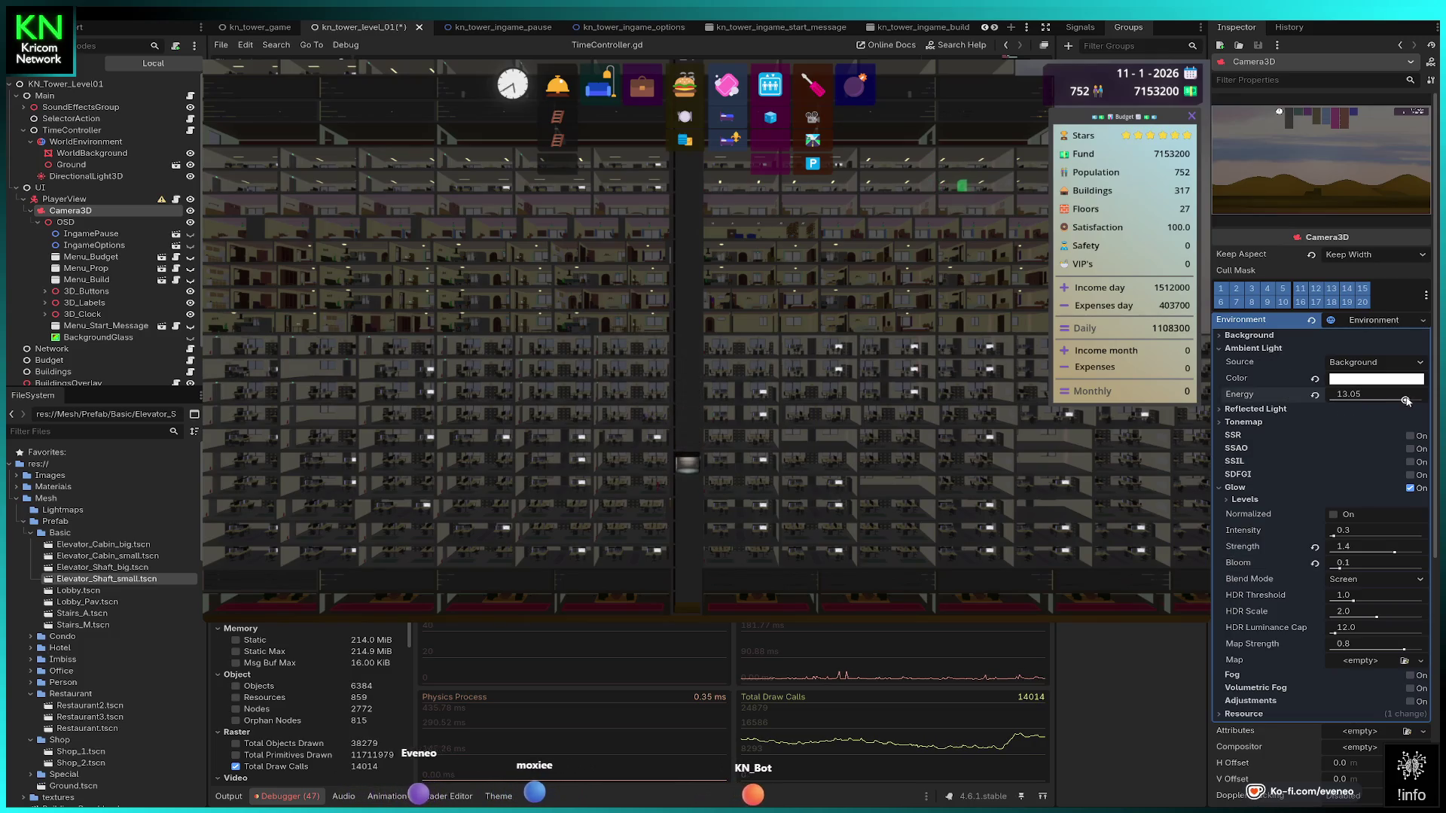
click(1314, 395)
click(1355, 362)
click(1356, 405)
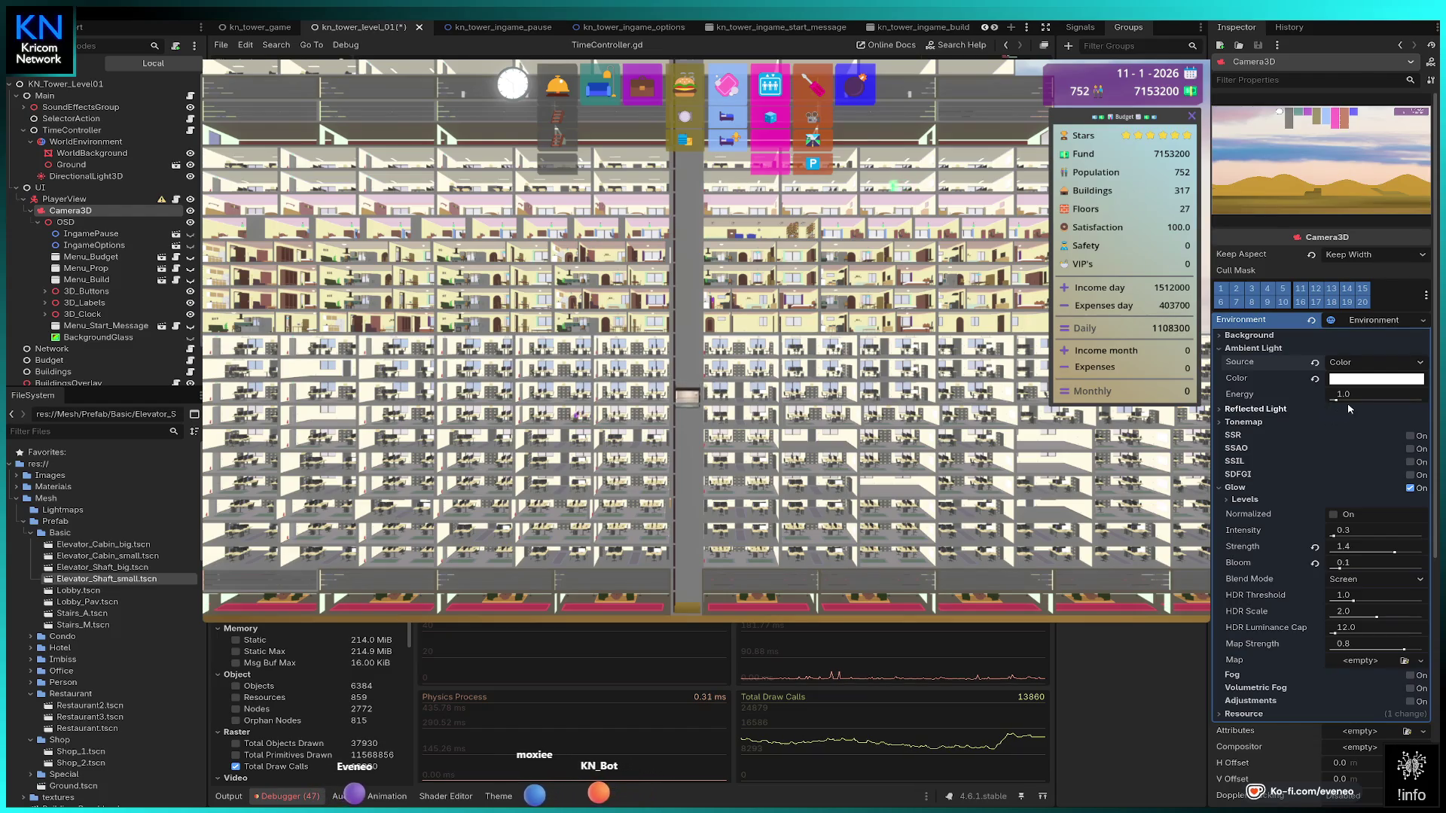
Set ambient energy to 0.2, then lower glow intensity to 0.2 and strength to 0.0.
drag(1338, 401, 1331, 401)
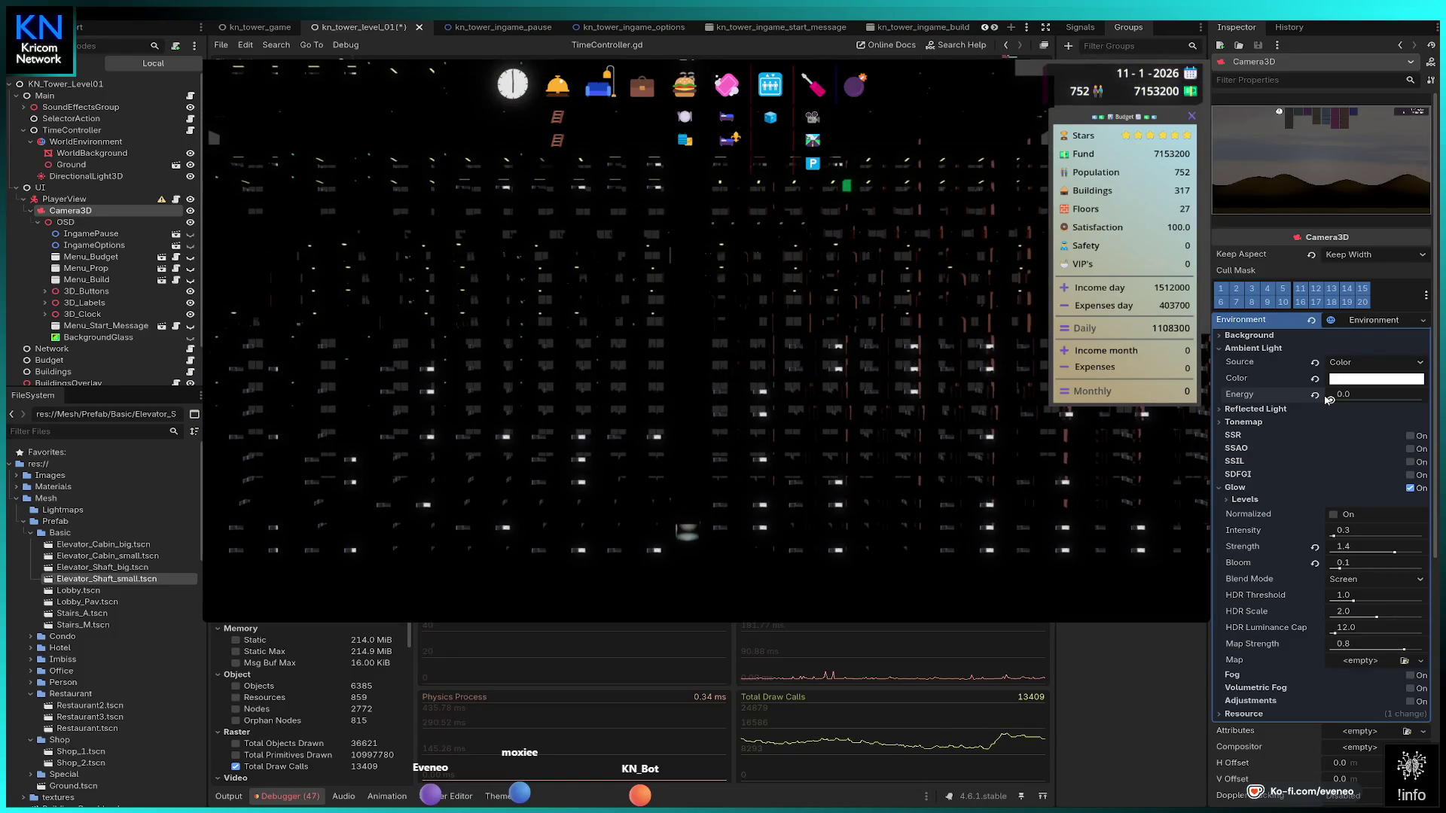
click(1347, 396)
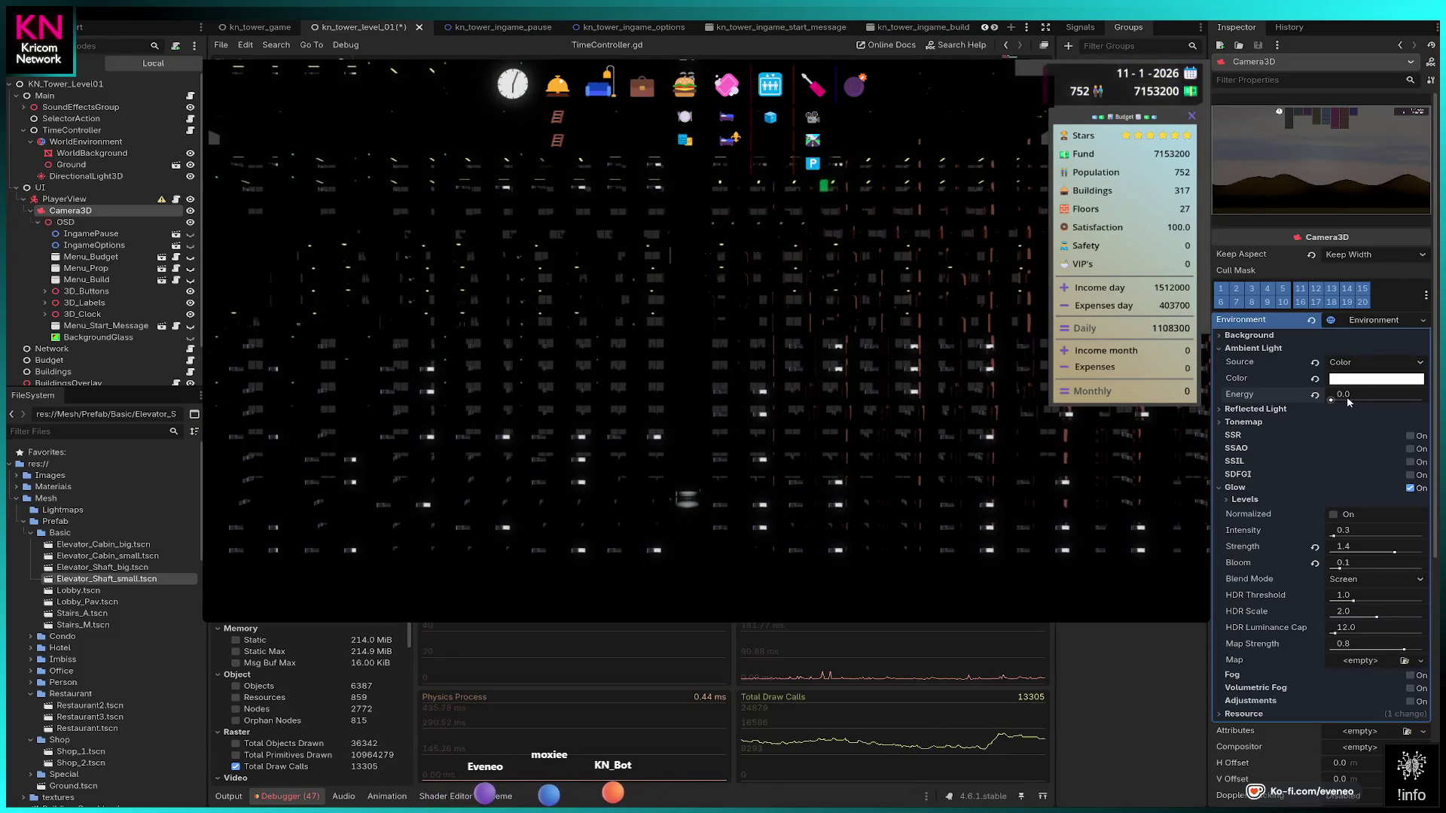
text(0.1)
key(Return)
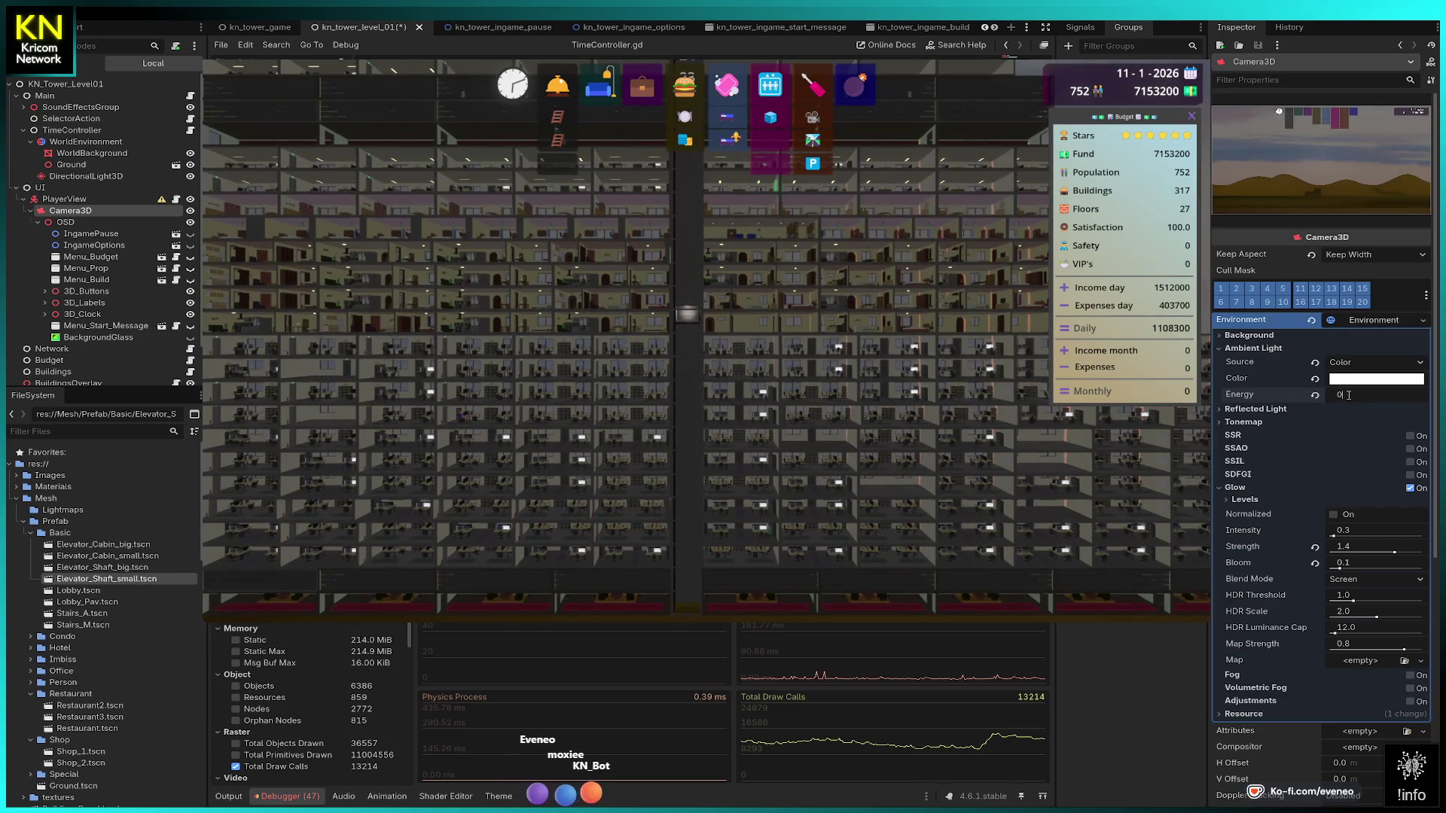
text(.3)
key(Return)
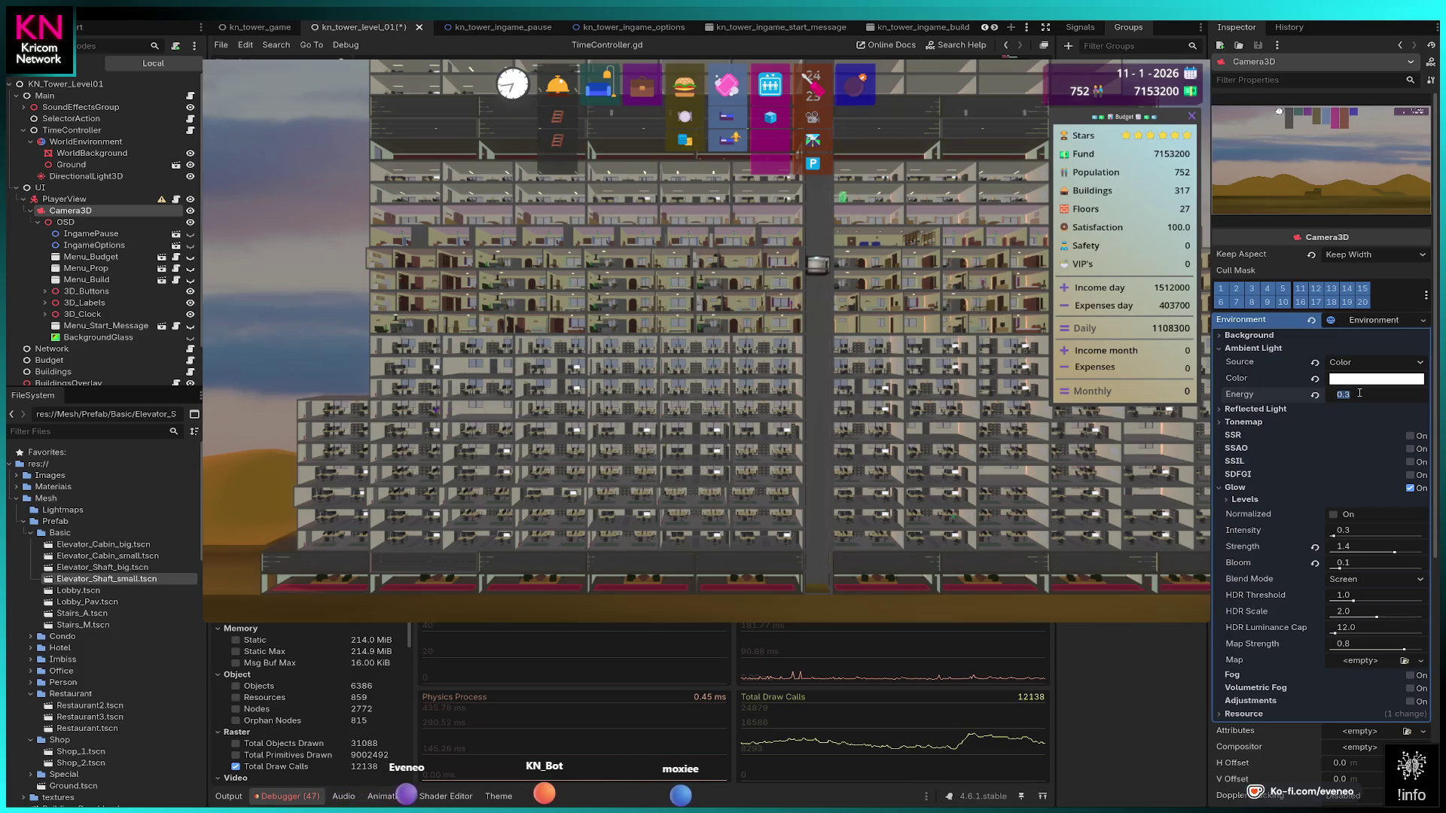
text(0.2)
key(Return)
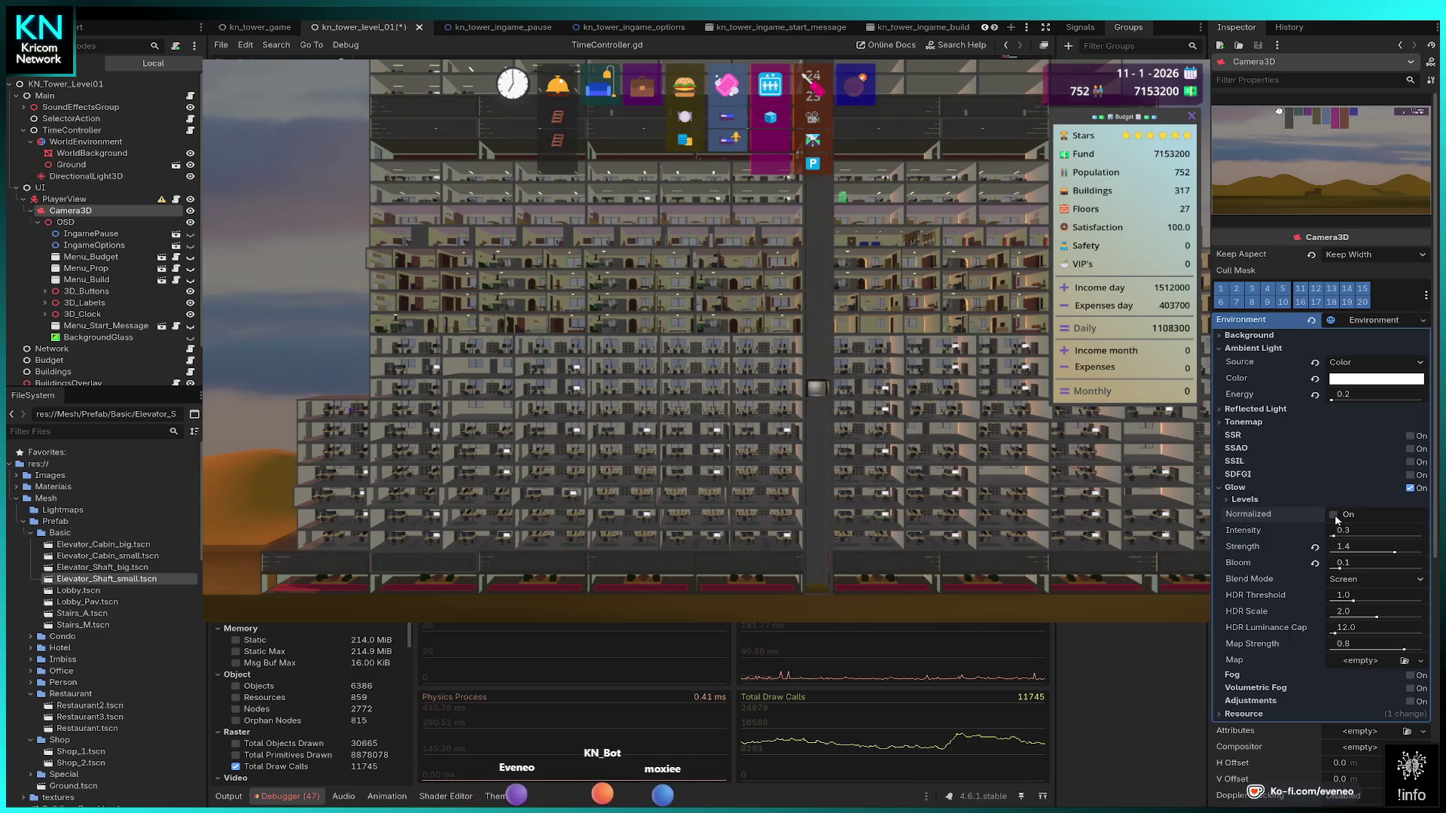
drag(1353, 535, 1348, 535)
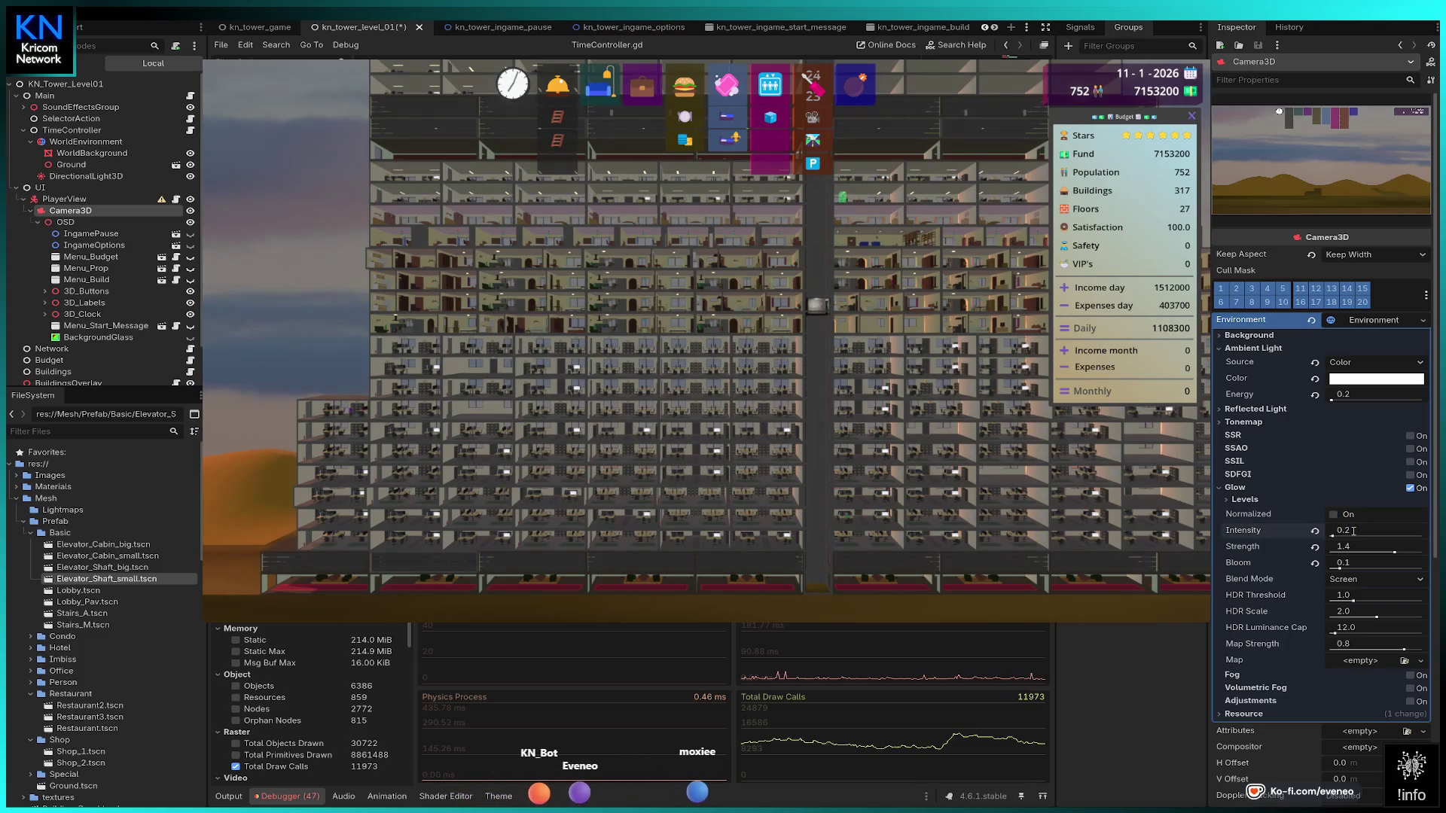
mouse_move(1394, 552)
mouse_down()
mouse_move(1421, 552)
mouse_move(1313, 569)
mouse_up()
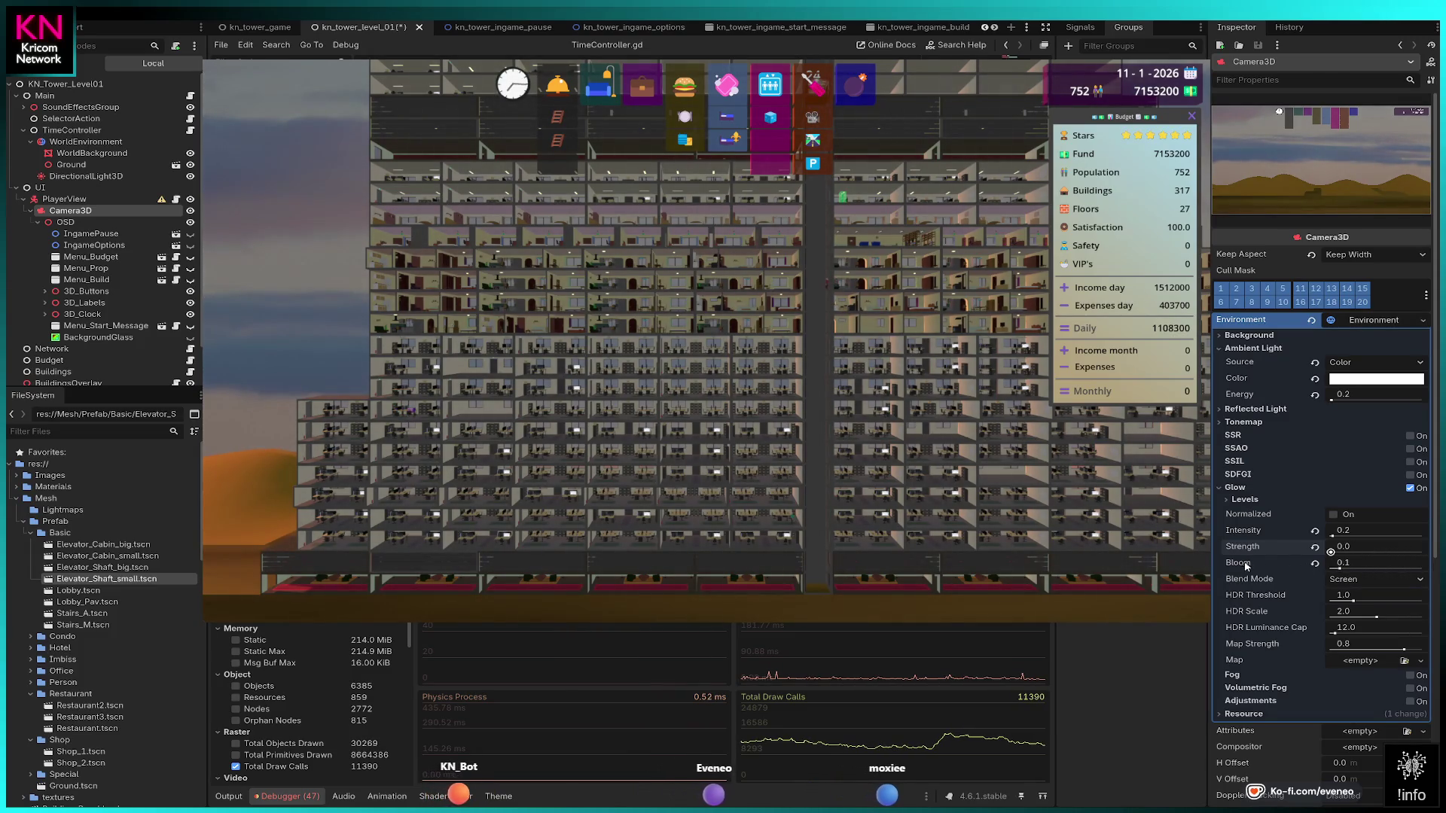